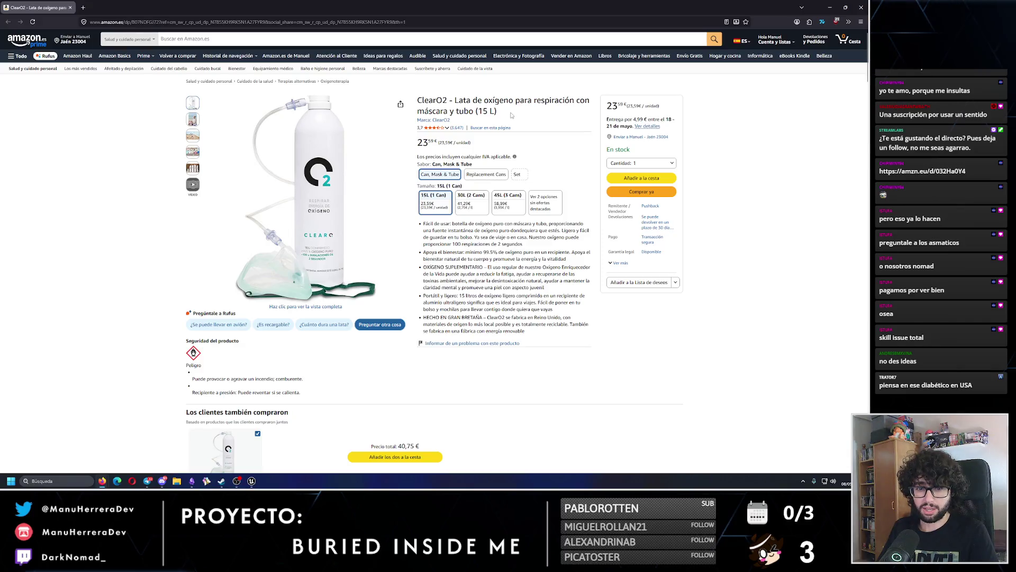
Step: Switch from the Firefox ClearO2 Amazon page back to the Unreal editor
key(alt+Tab)
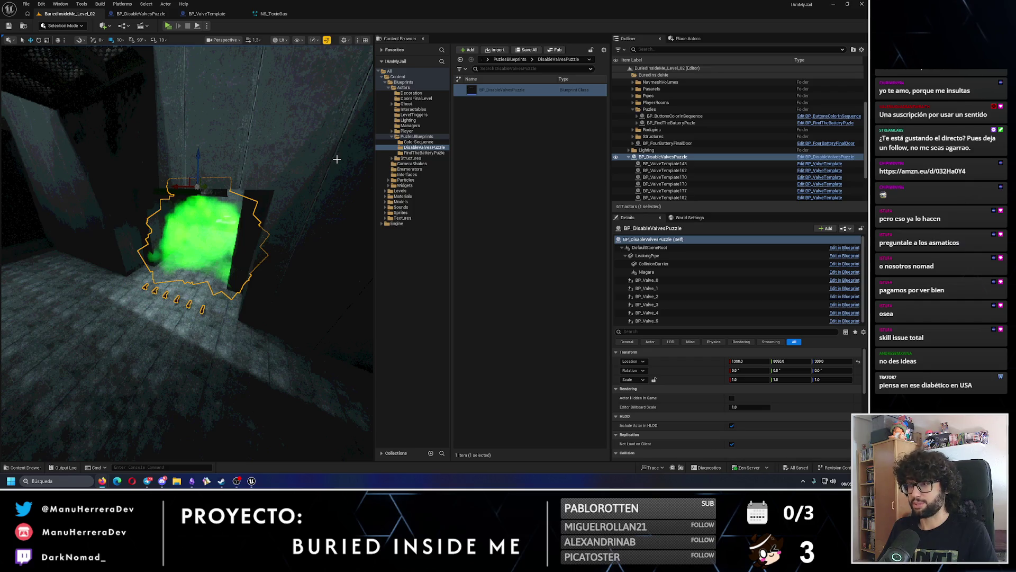
Step: Deselect the BP_DisableValvesPuzzle asset, then bring up the system volume controls
click(503, 159)
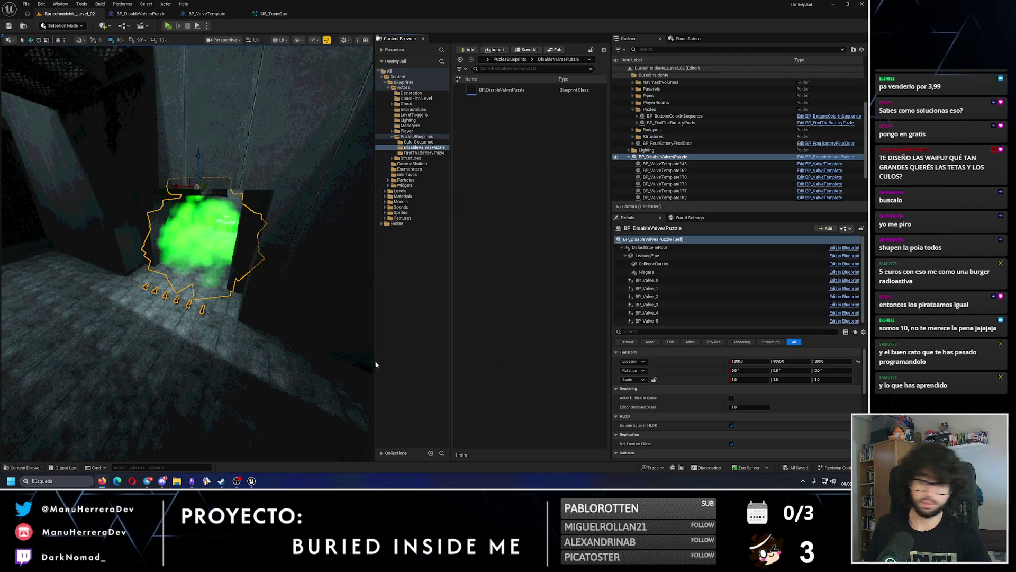
click(832, 481)
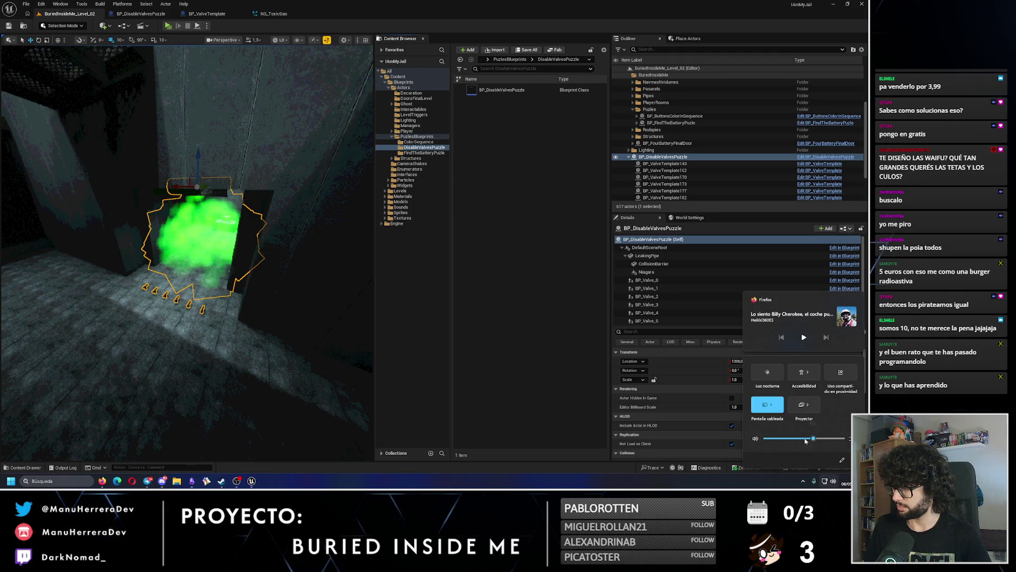
key(Escape)
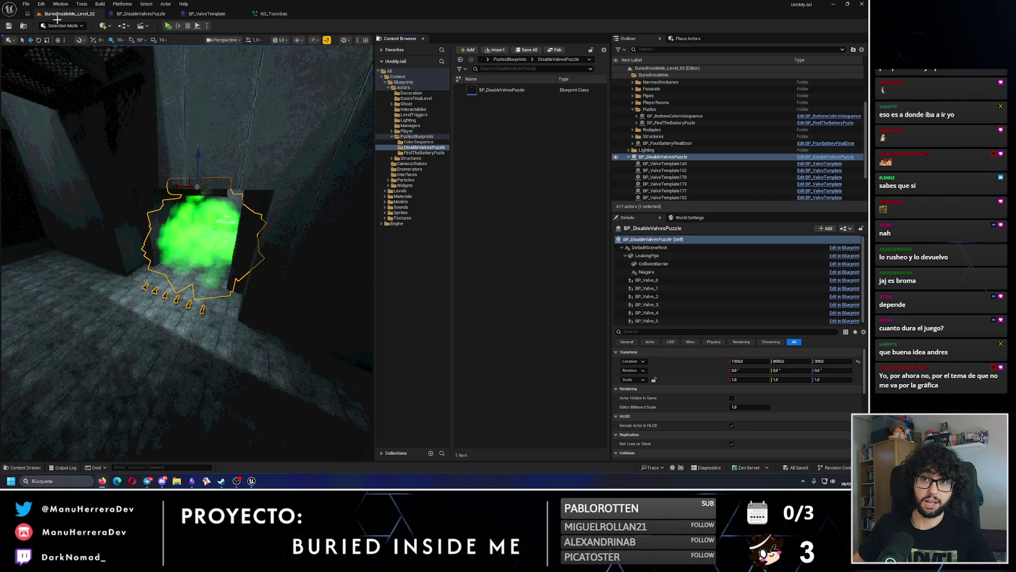
click(26, 5)
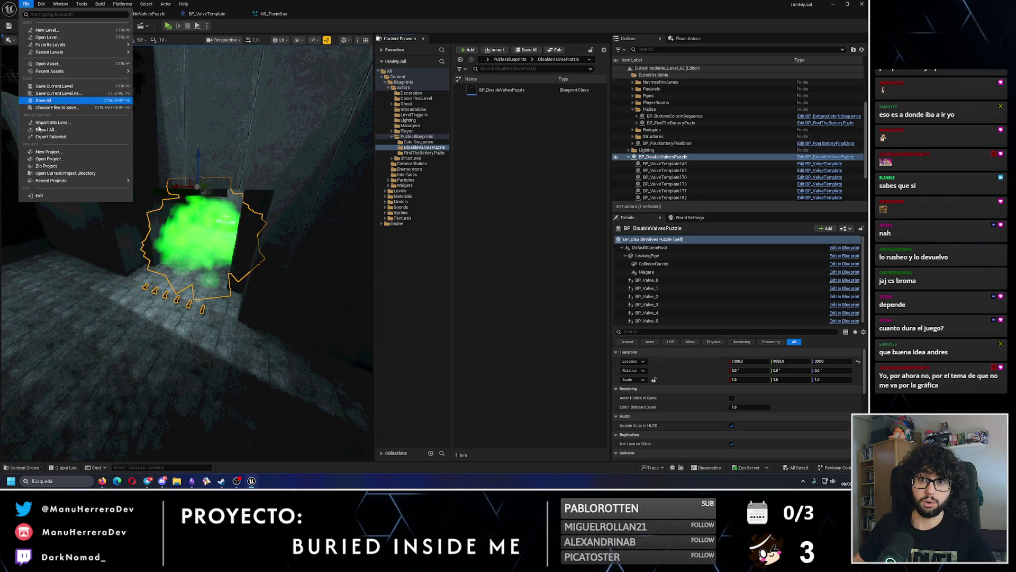
click(41, 4)
click(126, 142)
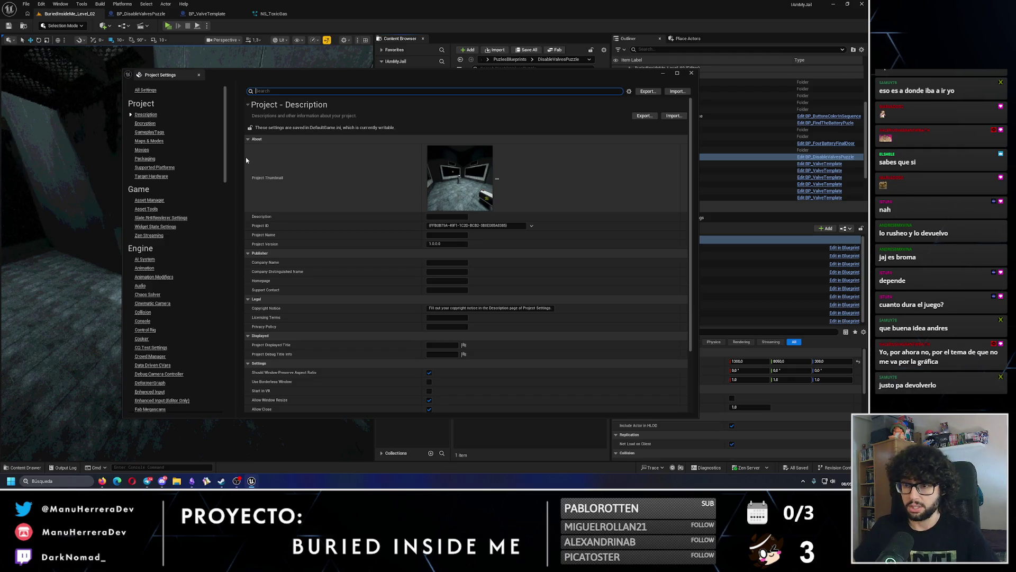
scroll(163, 301, down, 3)
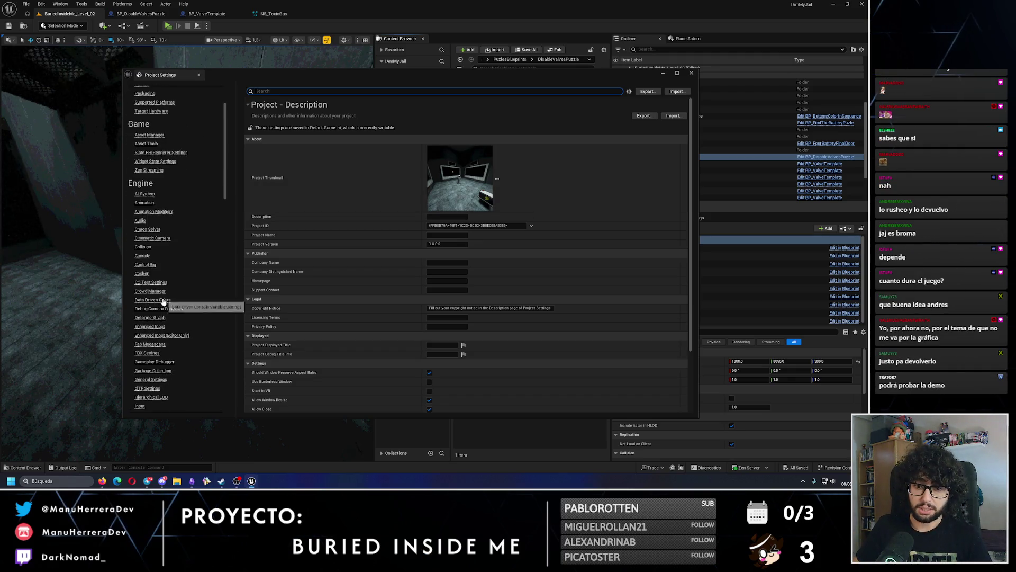
scroll(163, 302, down, 8)
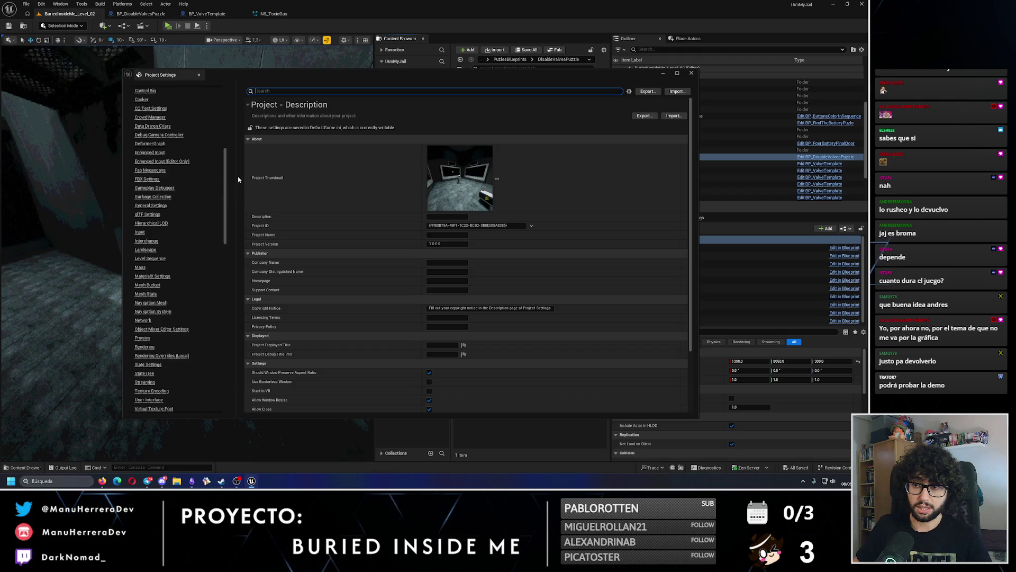
drag(224, 174, 224, 306)
click(144, 258)
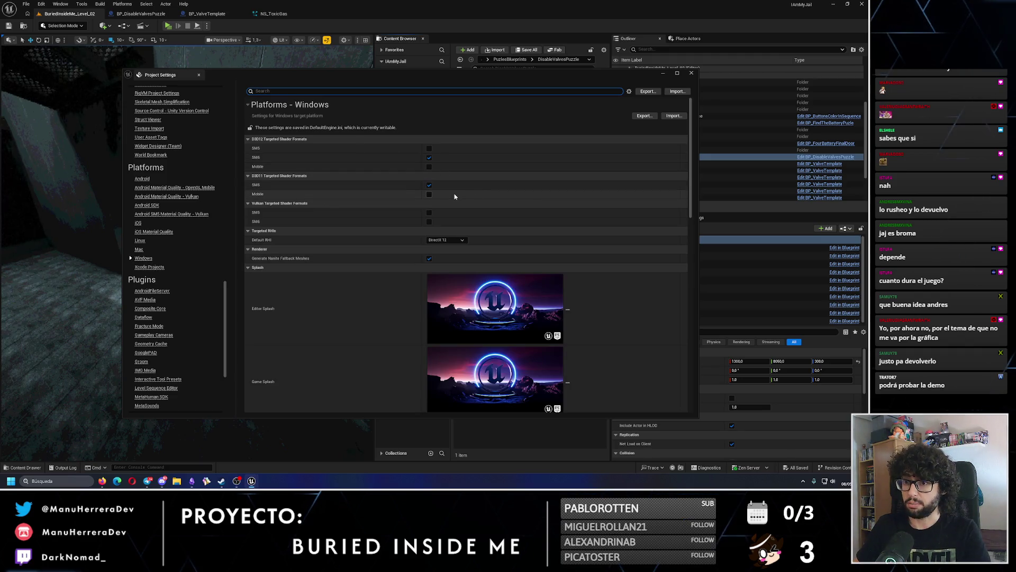
click(449, 239)
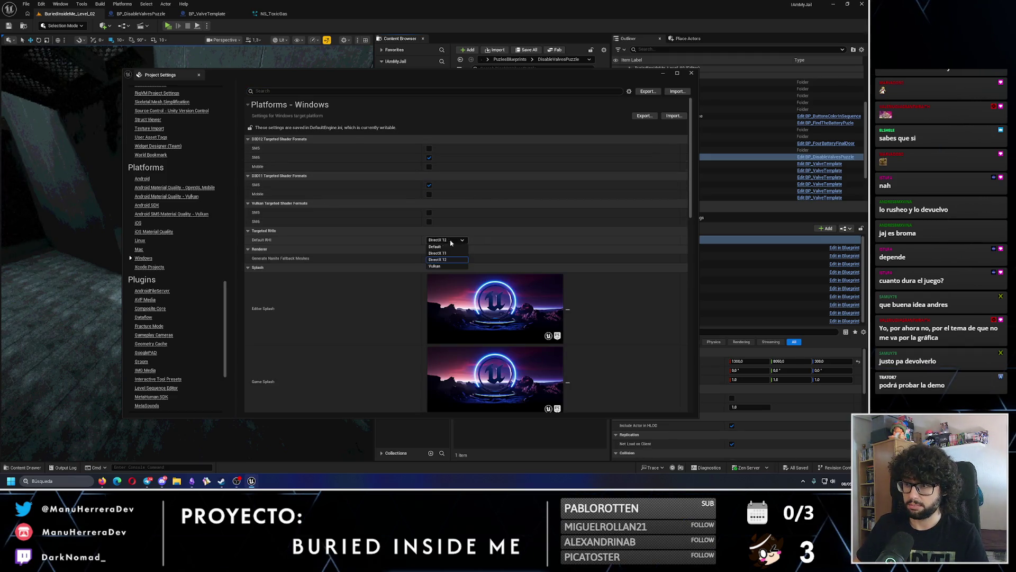
click(420, 241)
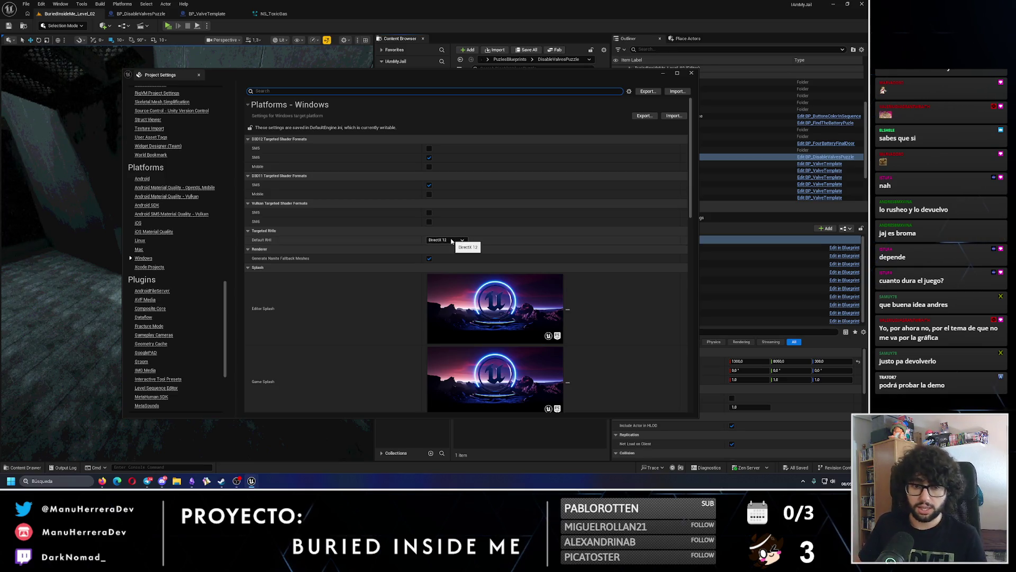
click(691, 73)
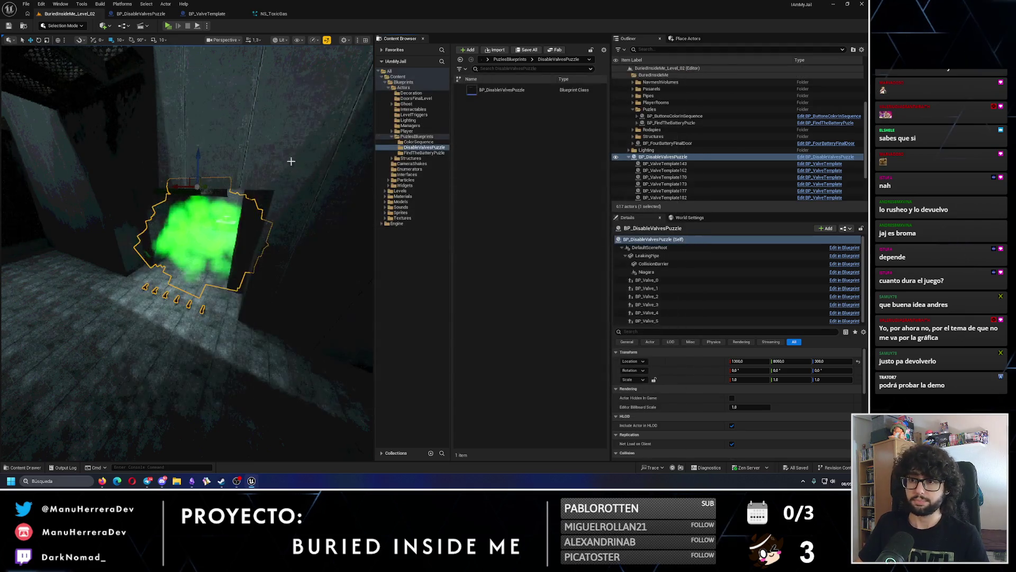
Step: Orbit the viewport around the green gas leak, then switch to SteamDB's price history
mouse_move(290, 161)
mouse_down()
mouse_move(291, 130)
mouse_move(291, 140)
mouse_up()
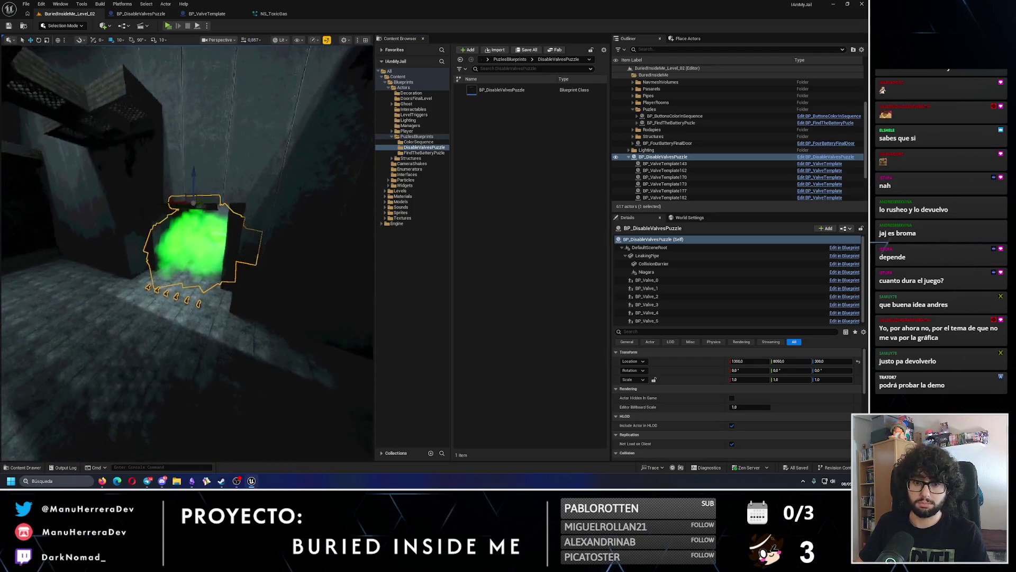
drag(244, 99, 244, 99)
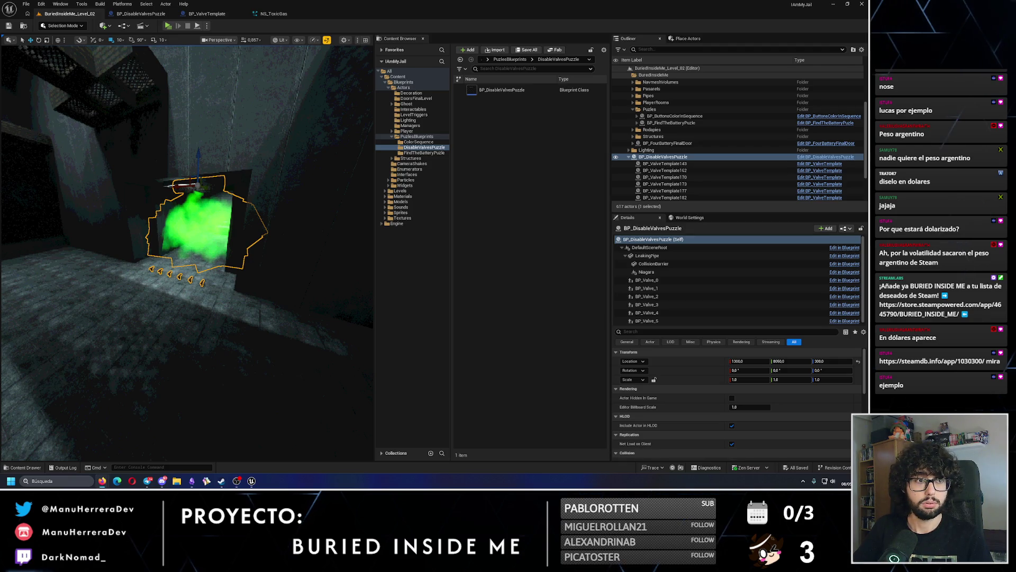
key(alt+Tab)
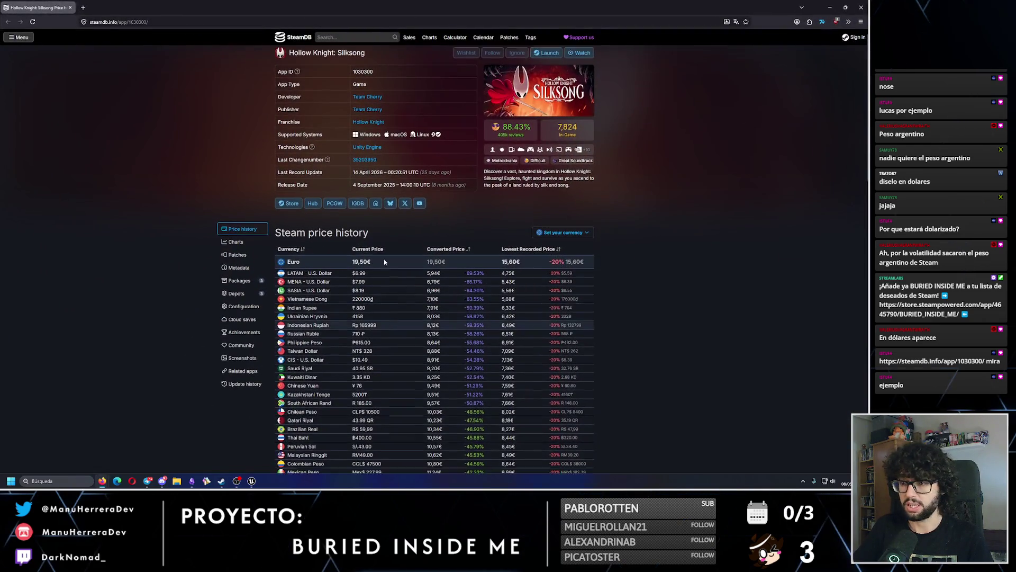
Step: Highlight the LATAM 5,94€ price, LATAM lowest recorded price and Euro 15,60€ lowest price
scroll(384, 262, down, 2)
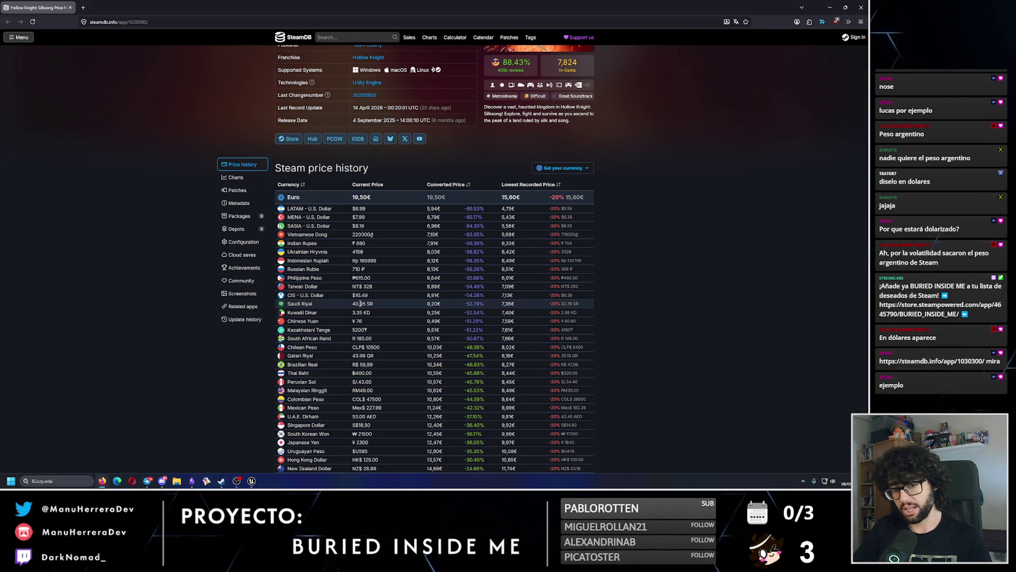
scroll(335, 300, down, 2)
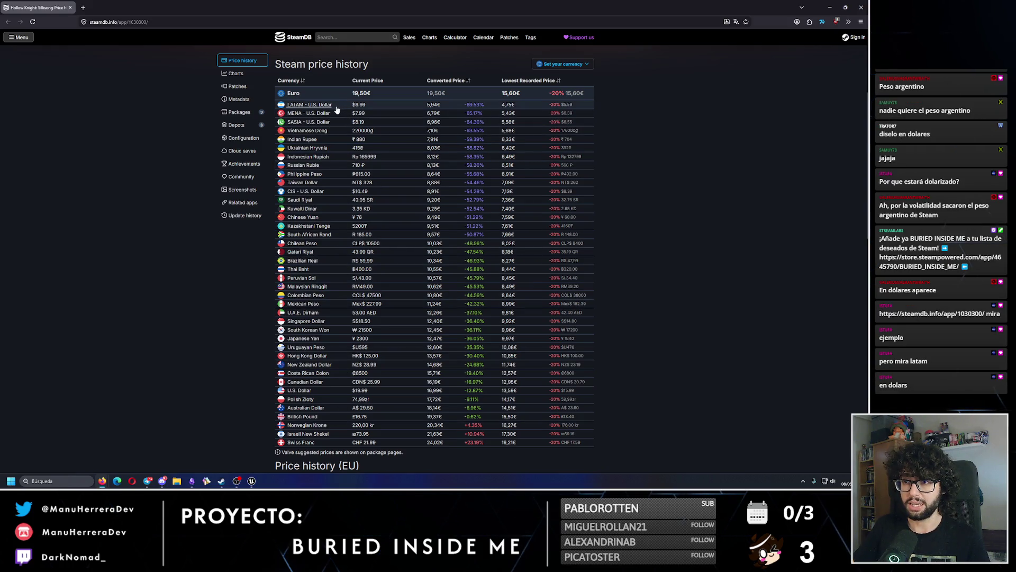
drag(442, 105, 424, 108)
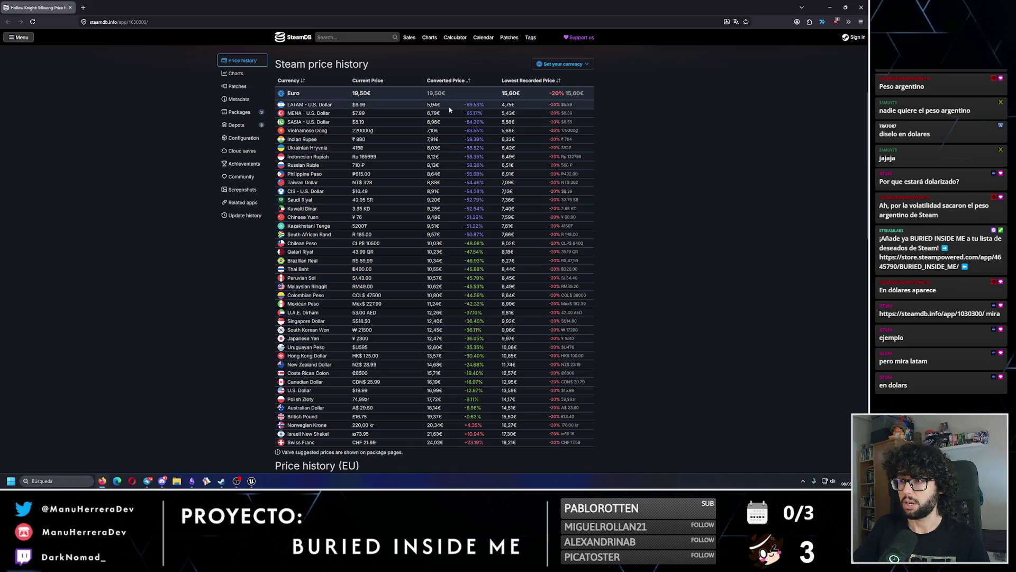
drag(550, 105, 581, 106)
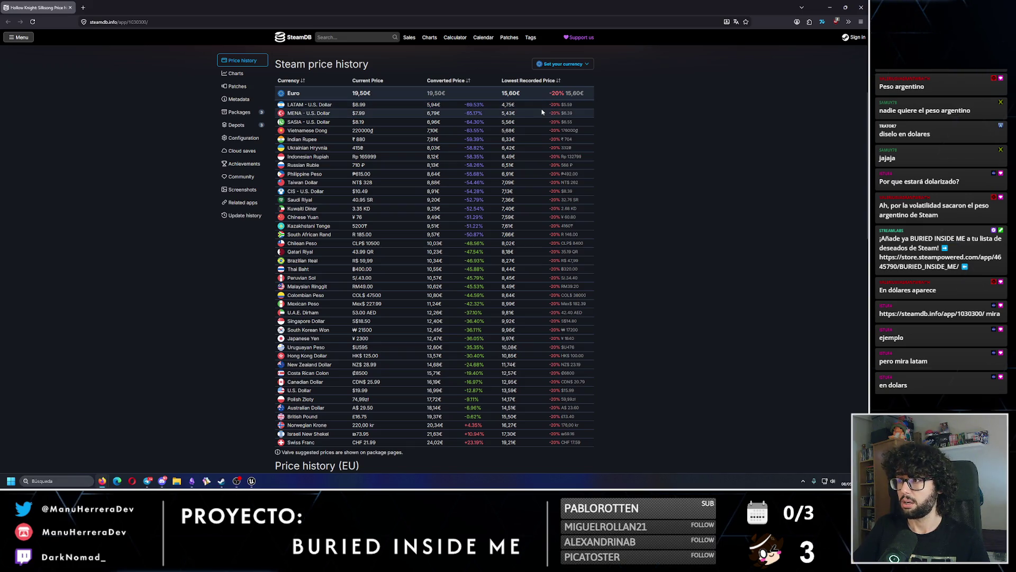
click(580, 107)
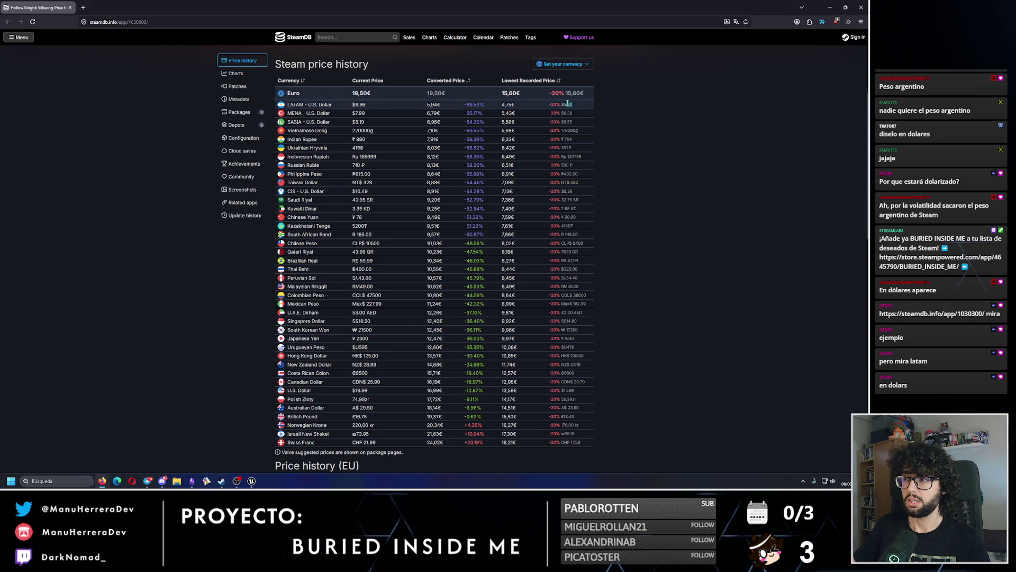
mouse_move(582, 107)
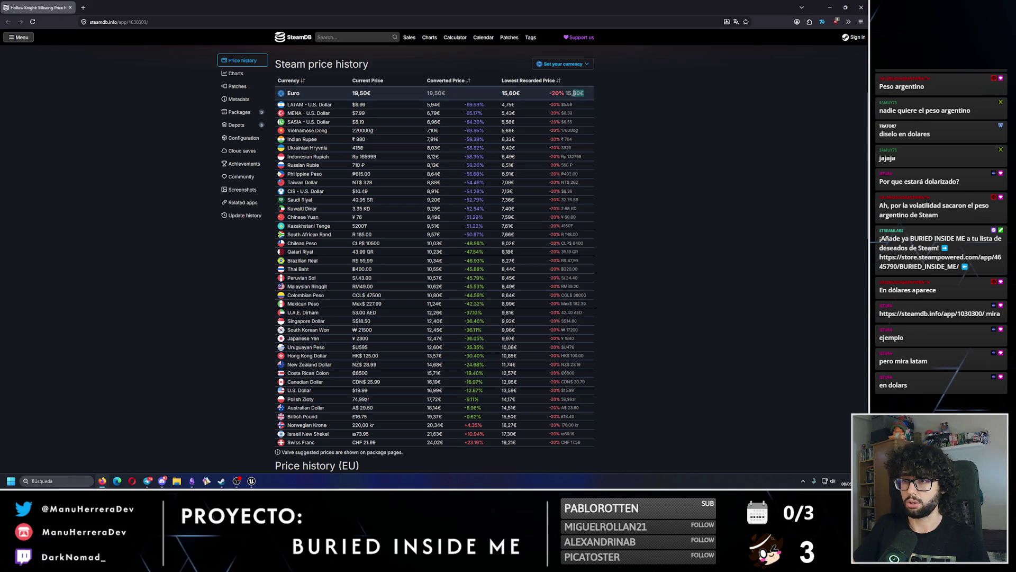
drag(586, 95, 566, 95)
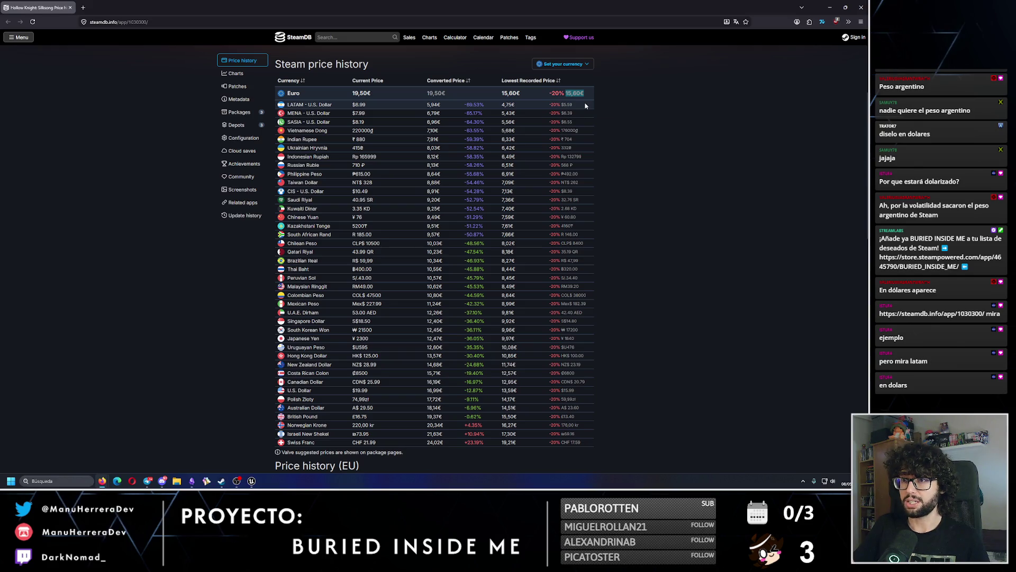
double_click(566, 104)
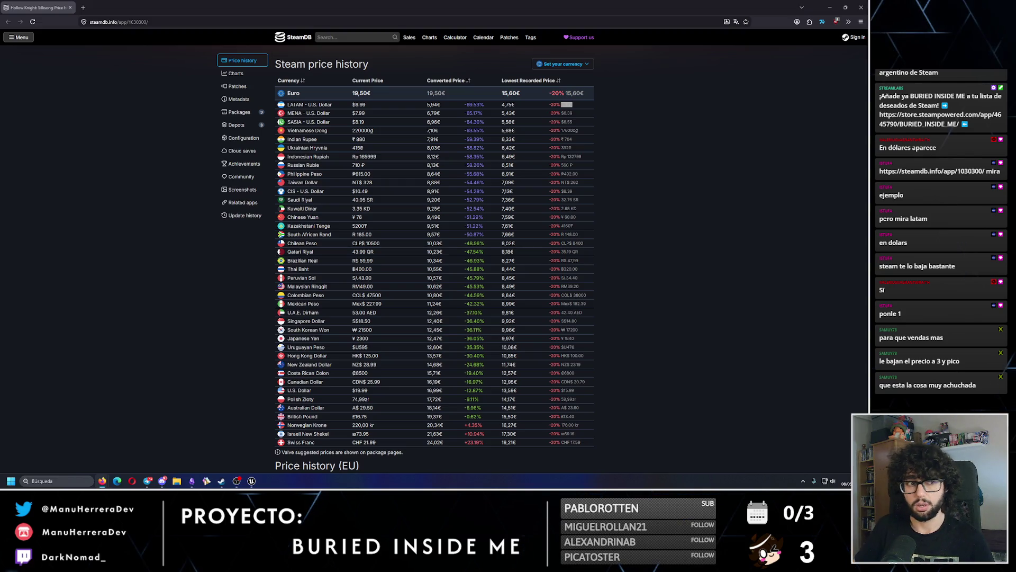
click(582, 93)
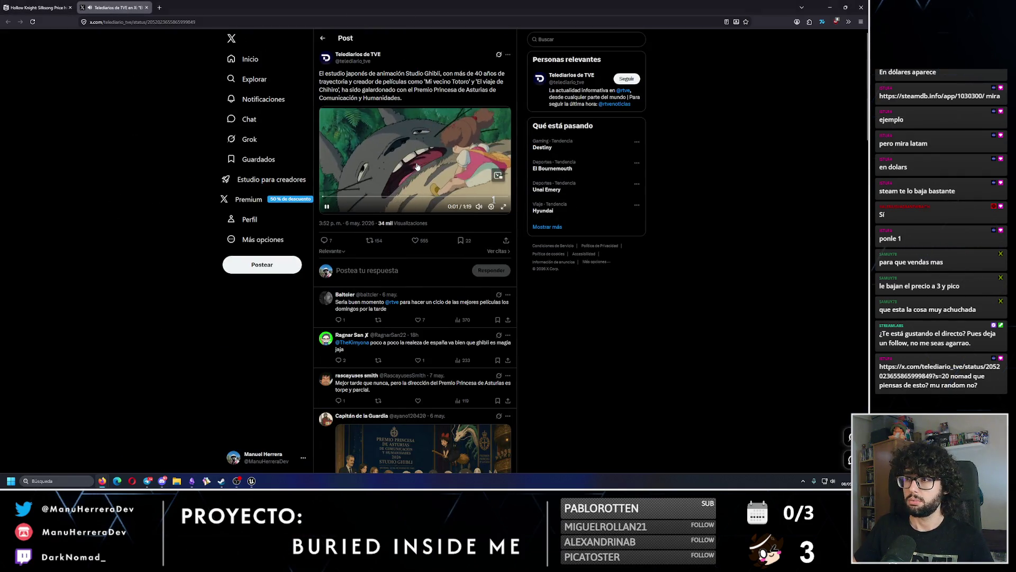
Step: Play the TVE Studio Ghibli award video with sound, pausing and resuming it once
click(478, 207)
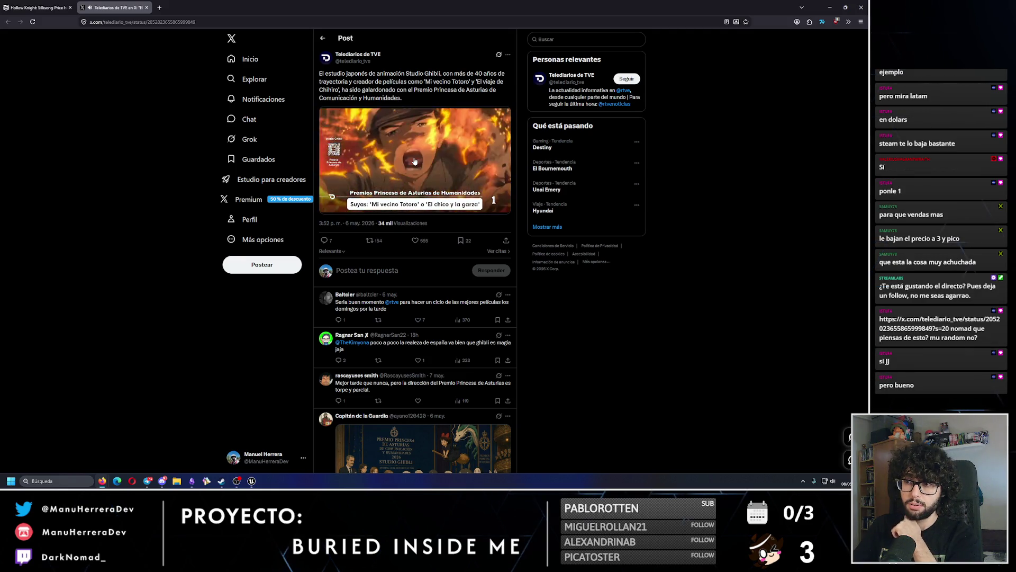
click(425, 159)
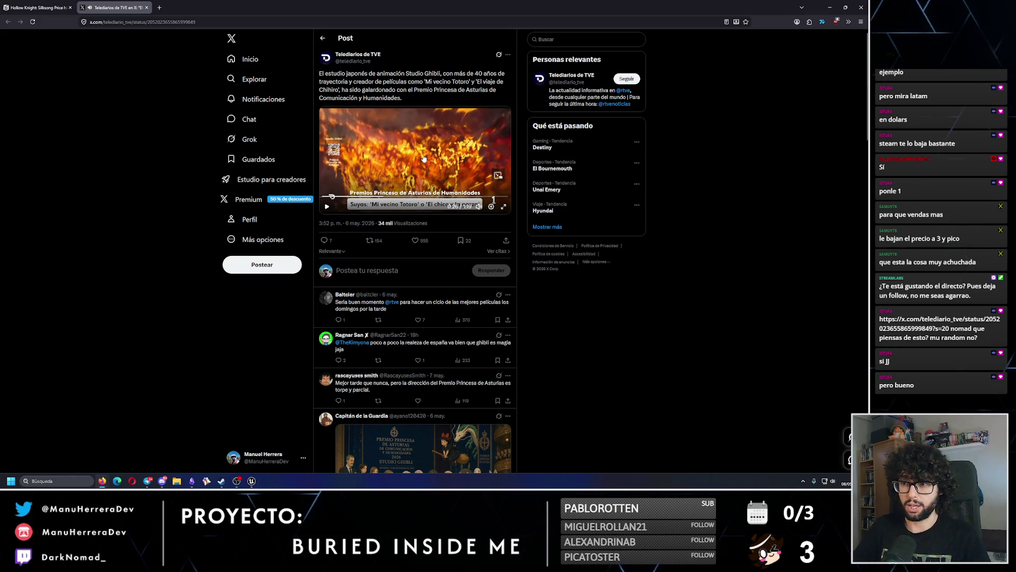
click(424, 159)
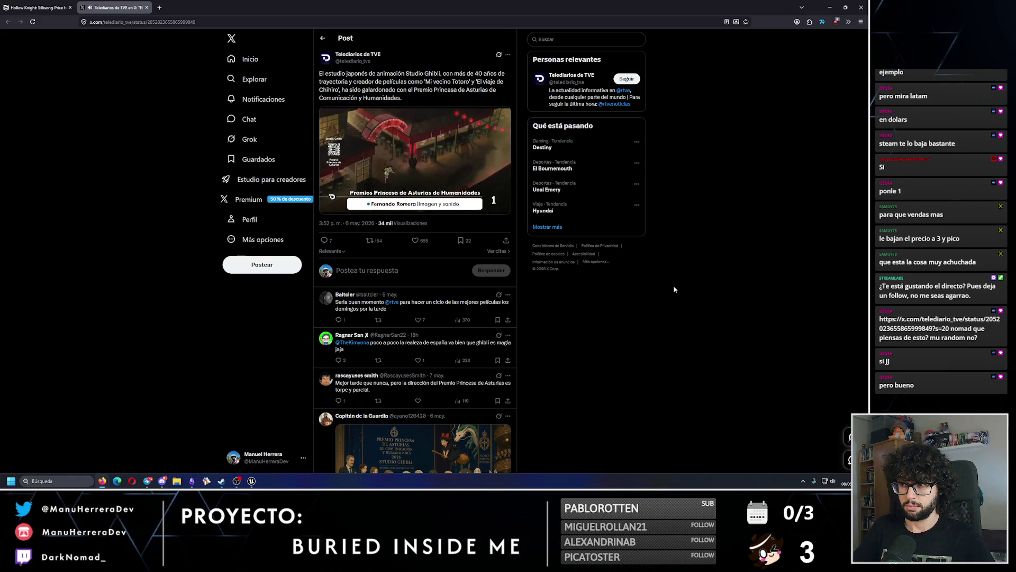
mouse_move(409, 169)
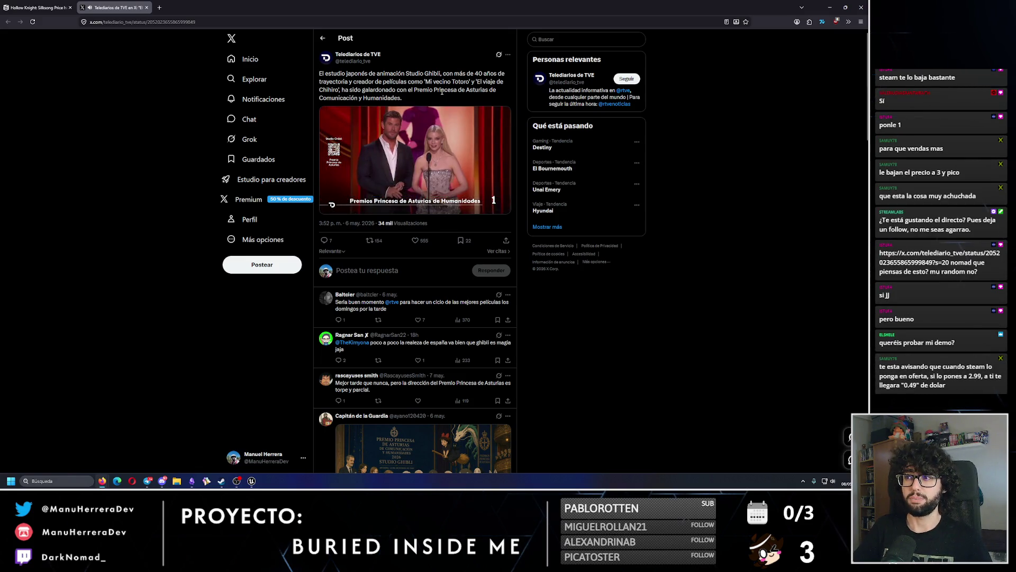
mouse_move(447, 158)
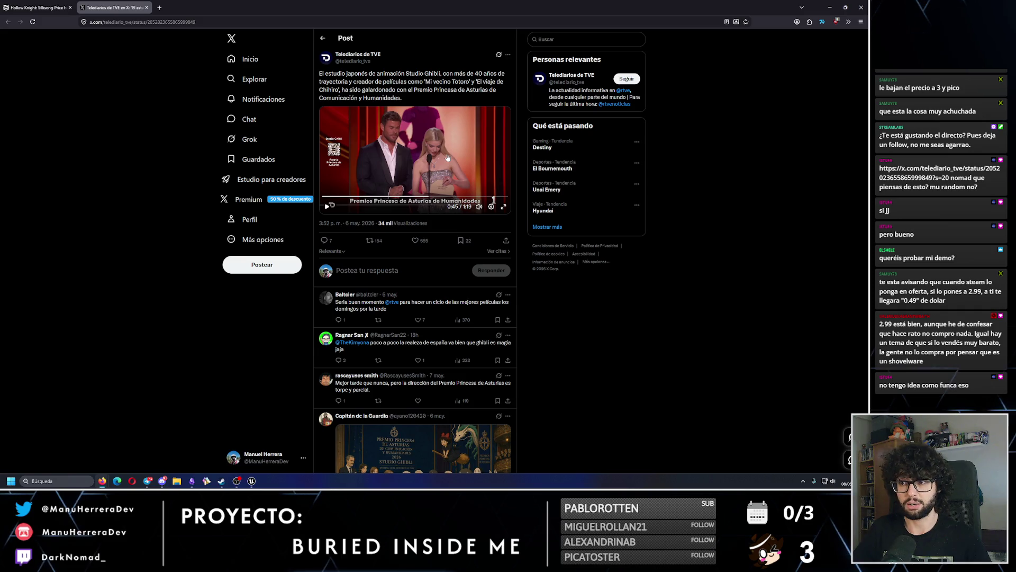
click(447, 157)
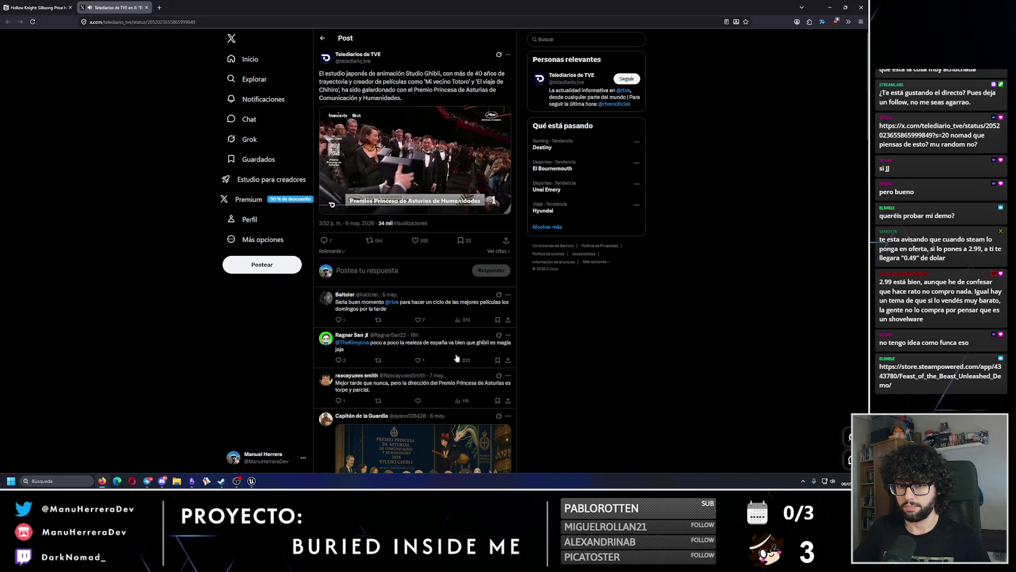
Step: Pause the video and browse the Feast of the Beast screenshots, including fire and bridge scenes
click(429, 168)
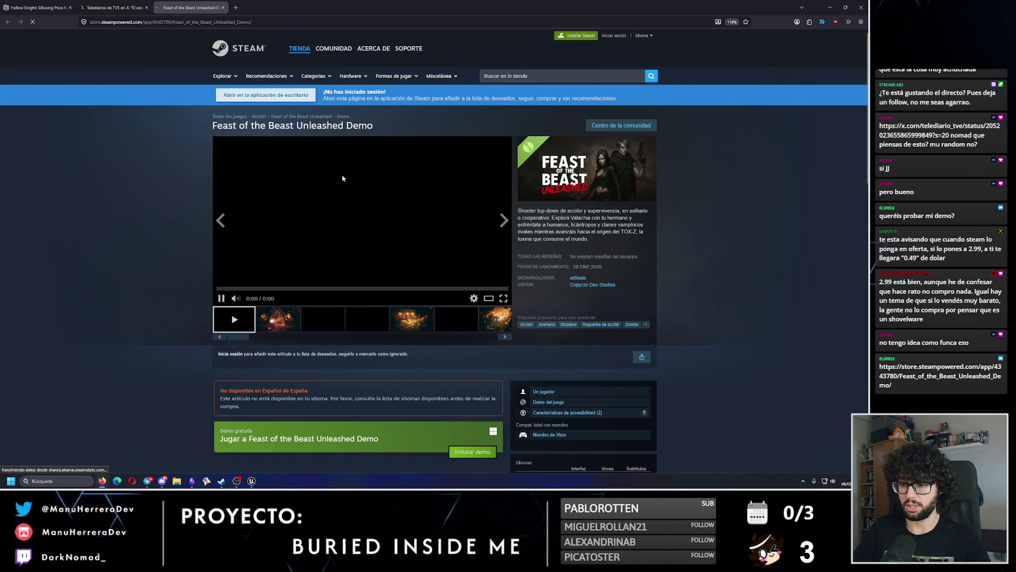
click(323, 319)
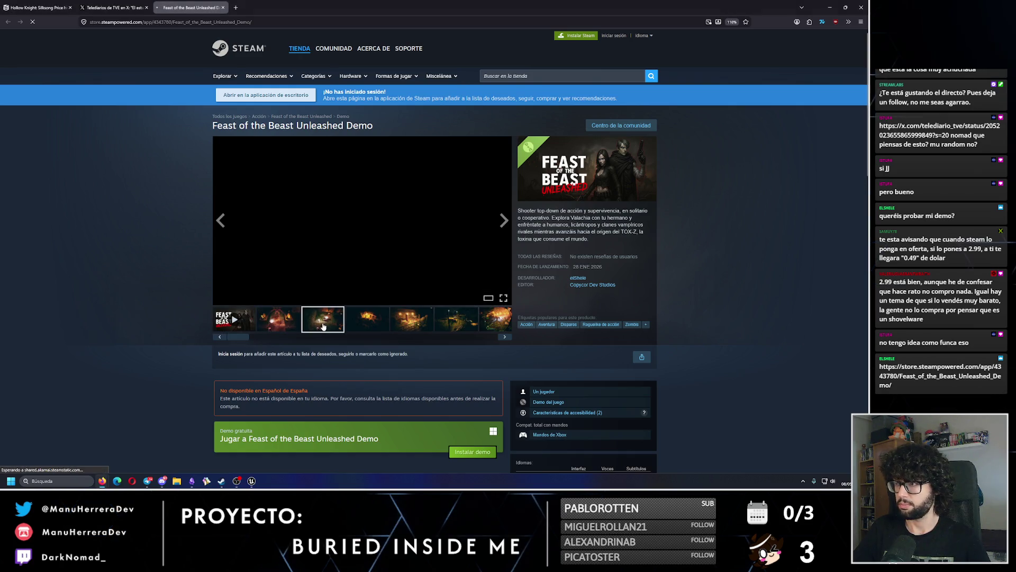
click(370, 319)
click(425, 320)
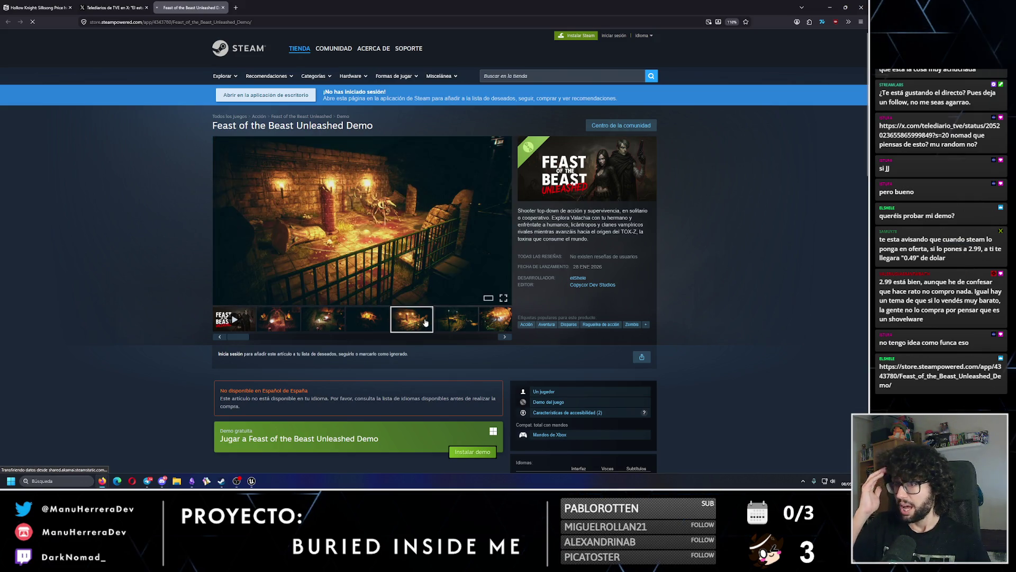
click(470, 320)
click(495, 319)
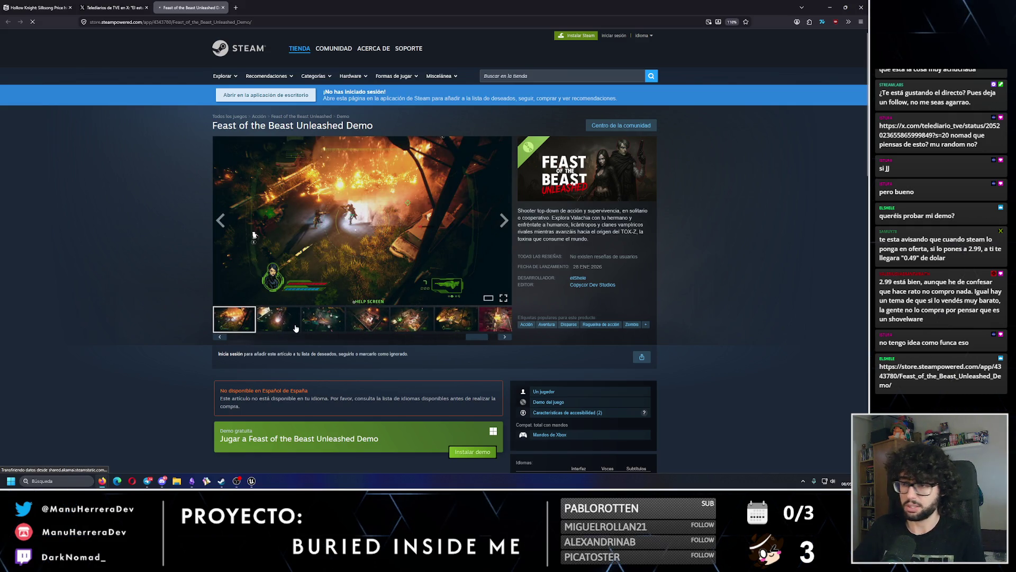
click(278, 319)
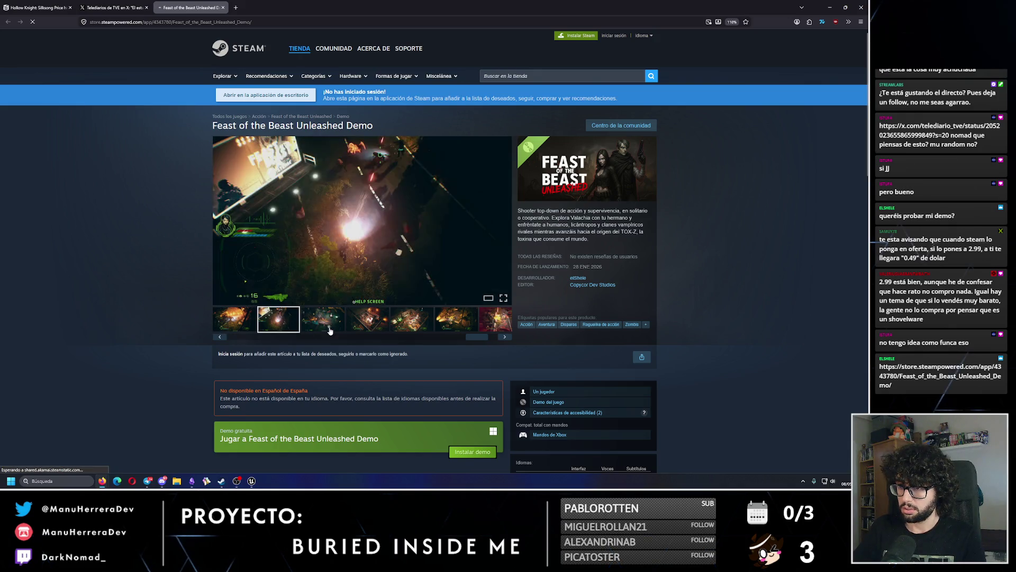
click(373, 326)
click(438, 328)
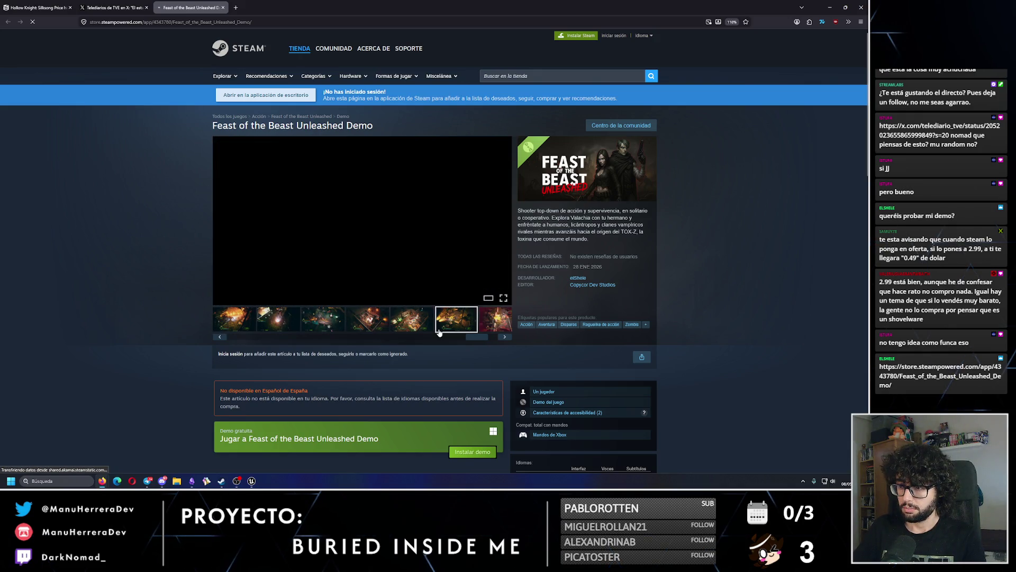
click(497, 324)
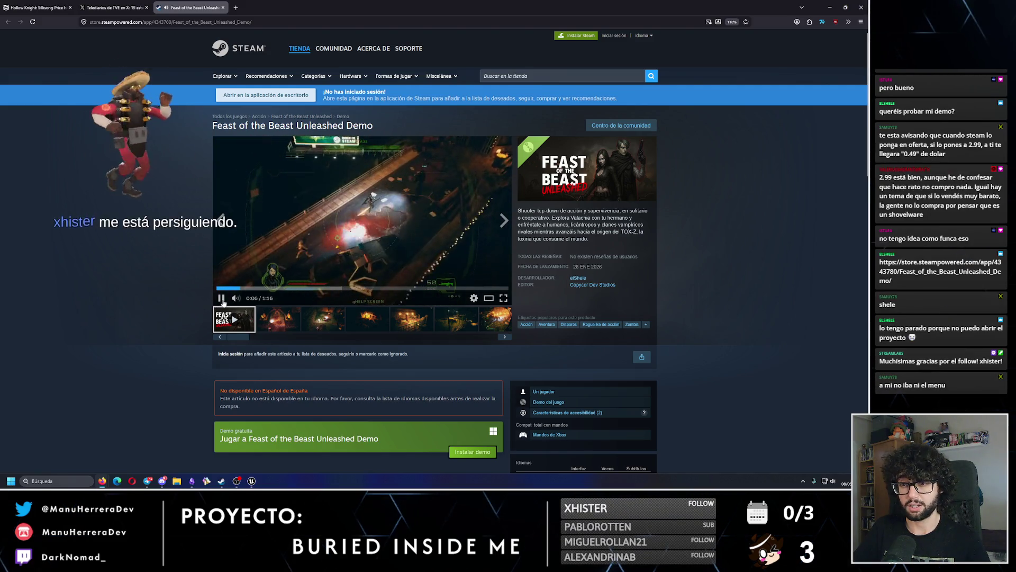
Step: Pause the demo trailer and show gallery screenshots two through five
click(222, 299)
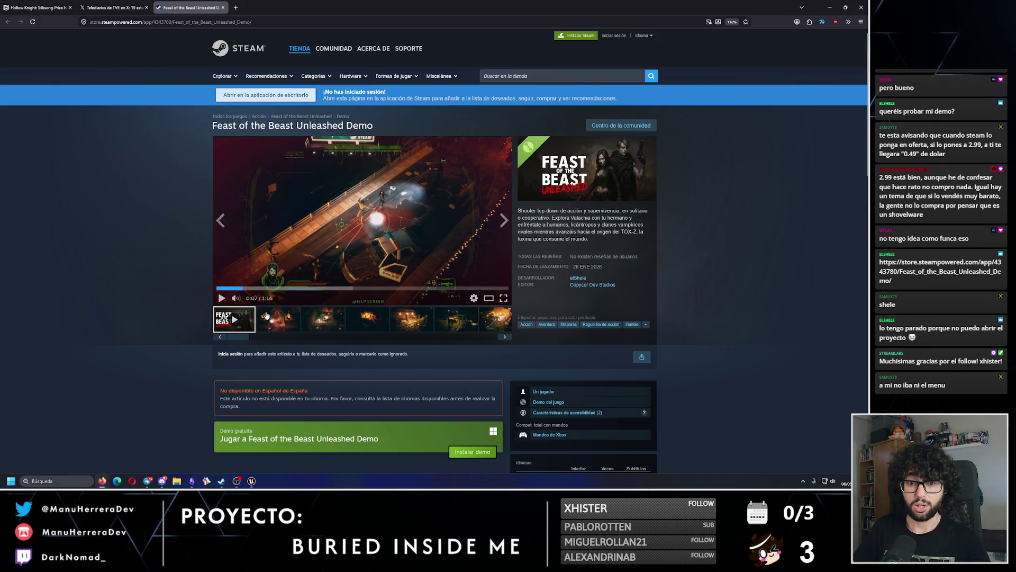
click(294, 320)
click(338, 322)
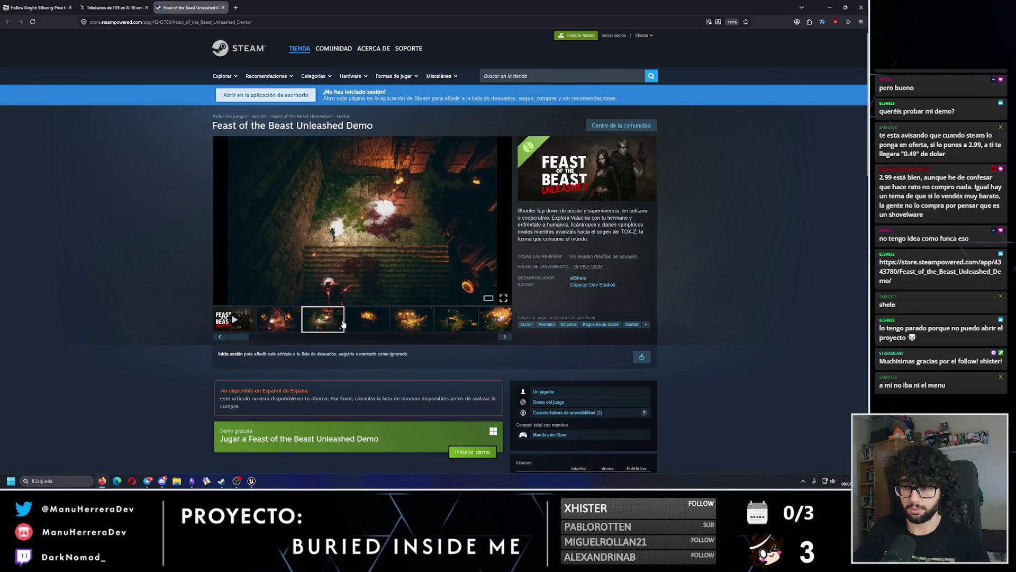
click(360, 324)
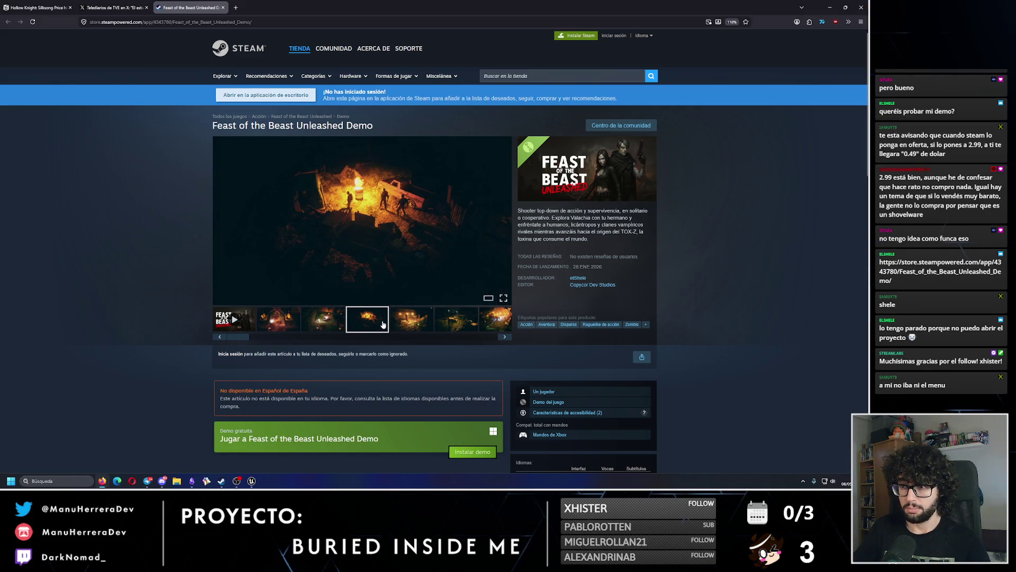
click(412, 324)
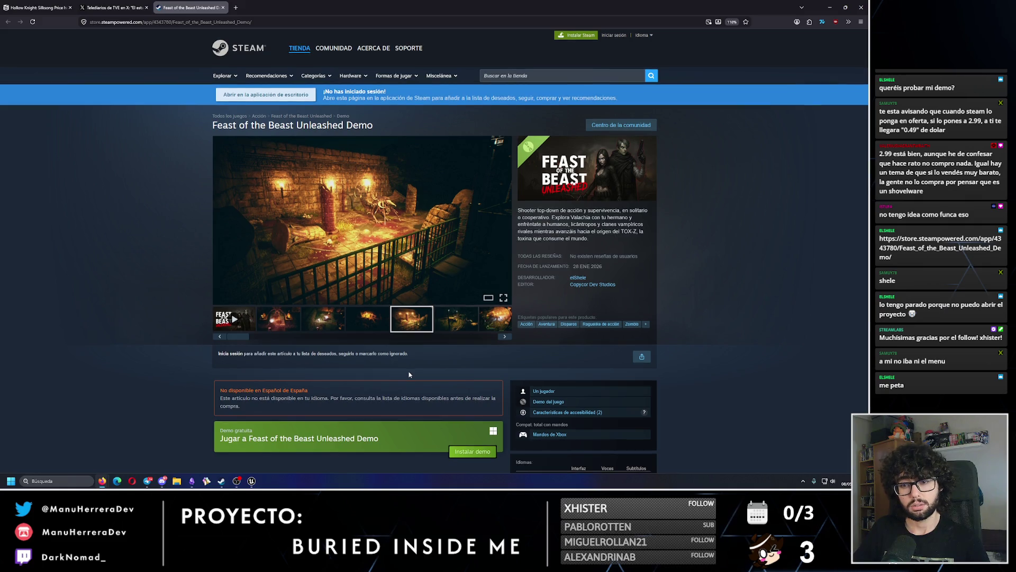
Step: Scroll back to the top, highlight 'Feast of the Beast' in the title, and close the browser
scroll(409, 375, down, 4)
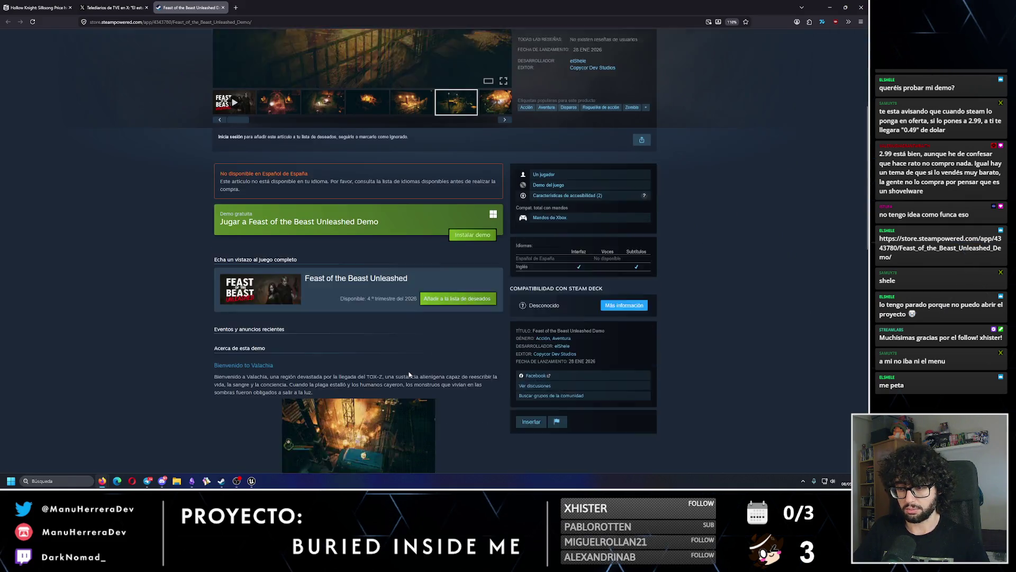
scroll(409, 374, down, 3)
scroll(408, 374, down, 2)
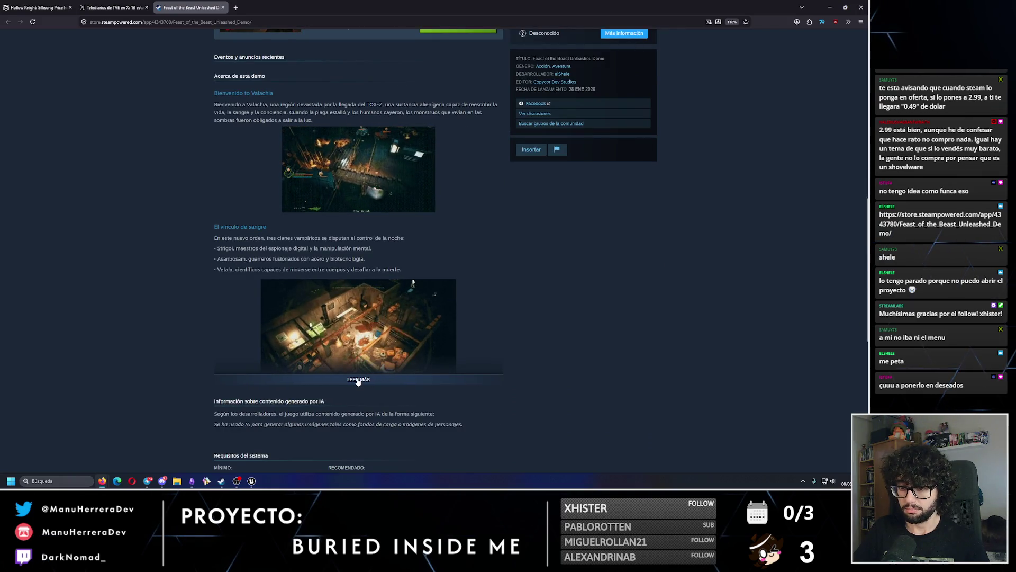
scroll(355, 316, up, 3)
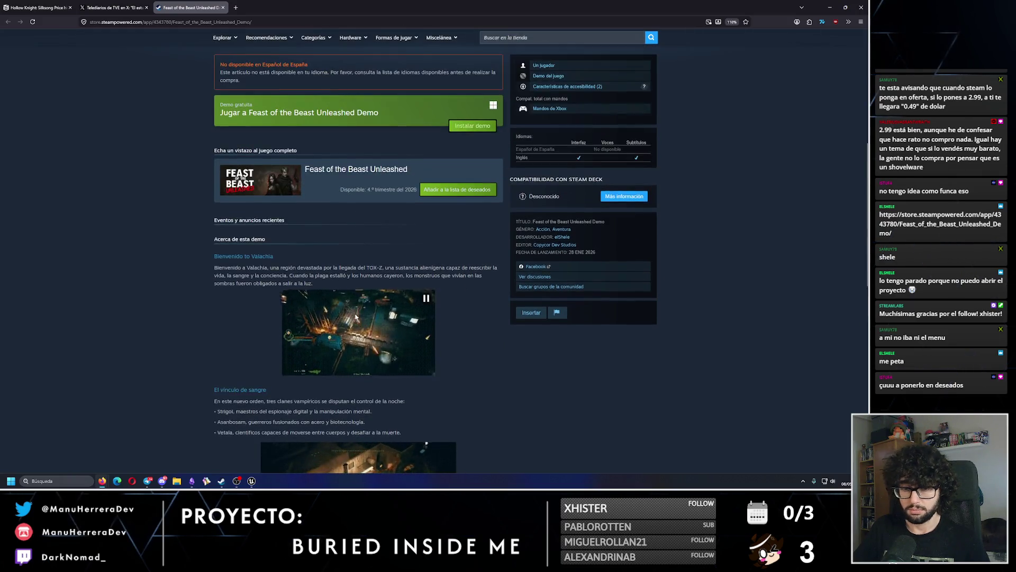
scroll(356, 317, up, 6)
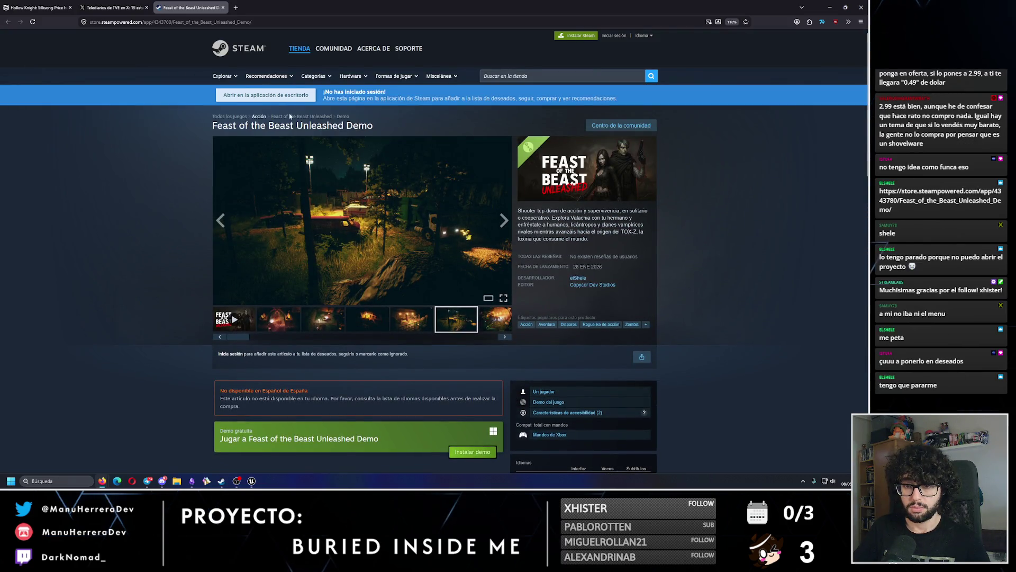
scroll(295, 347, down, 2)
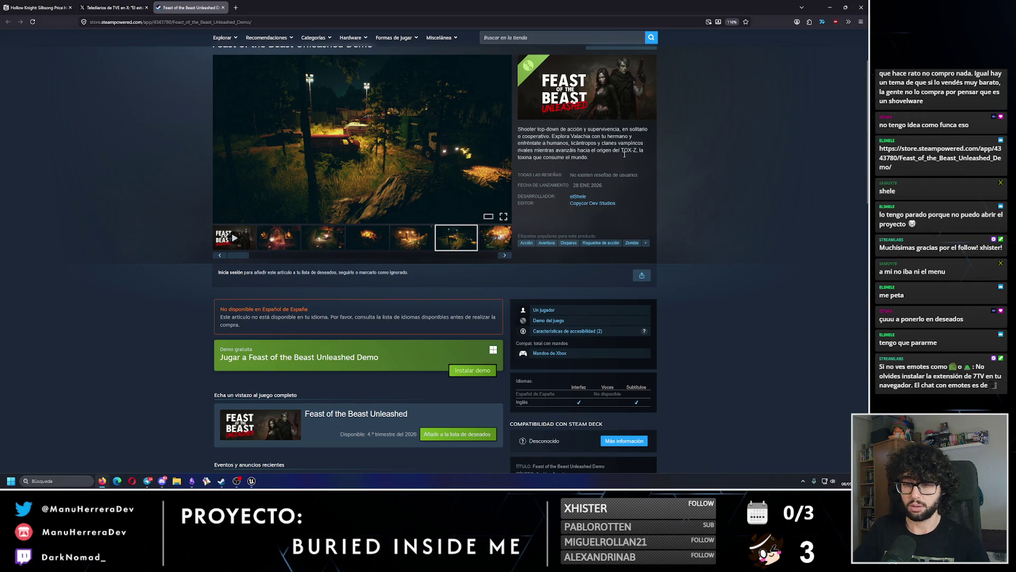
scroll(510, 101, up, 2)
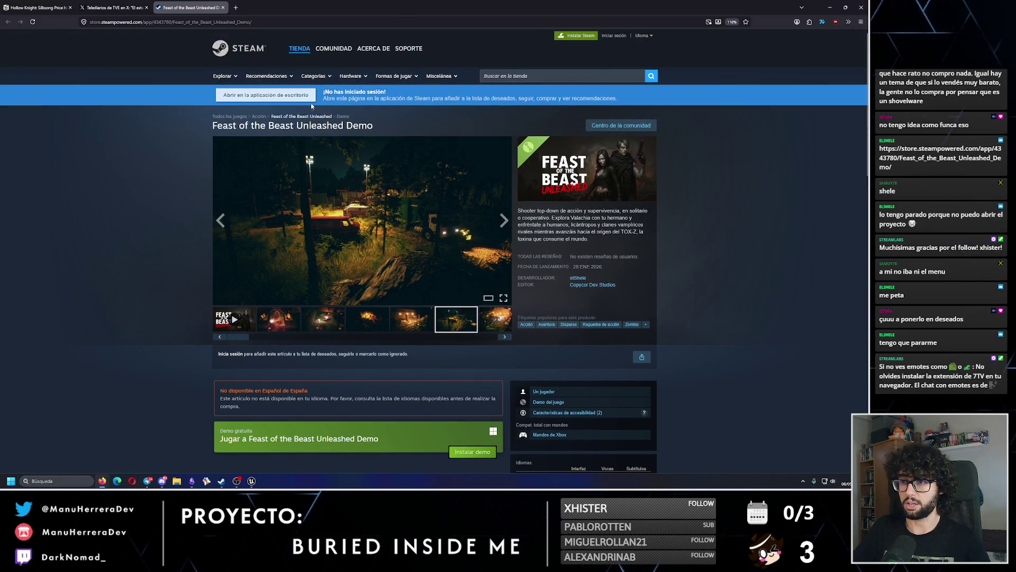
drag(294, 126, 212, 126)
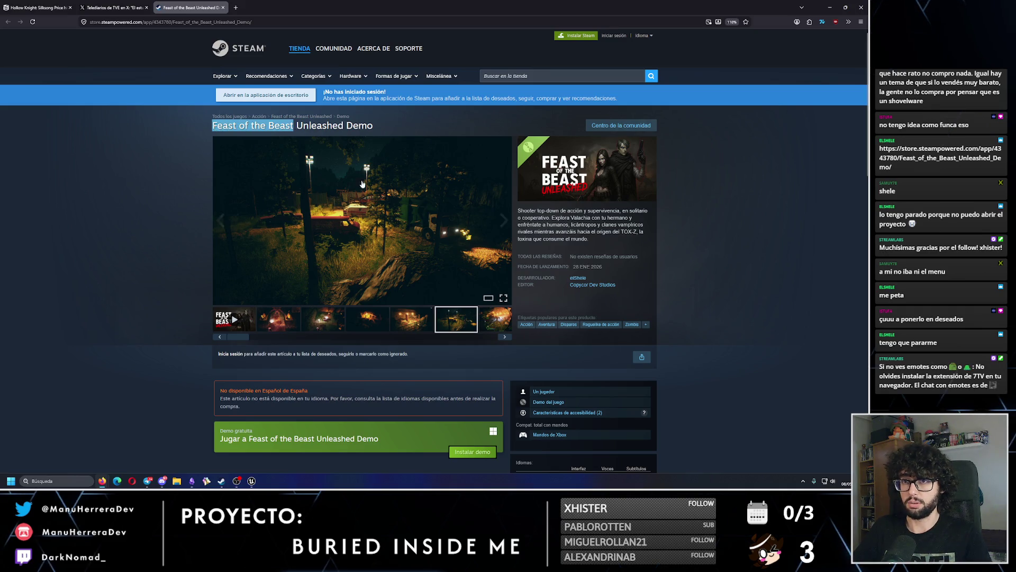
click(861, 8)
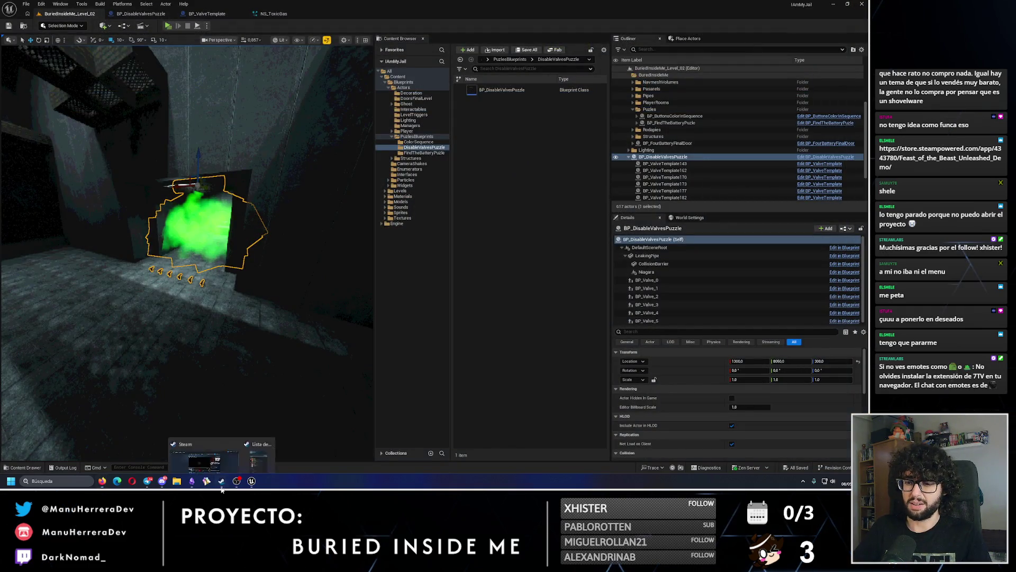
click(222, 481)
click(505, 39)
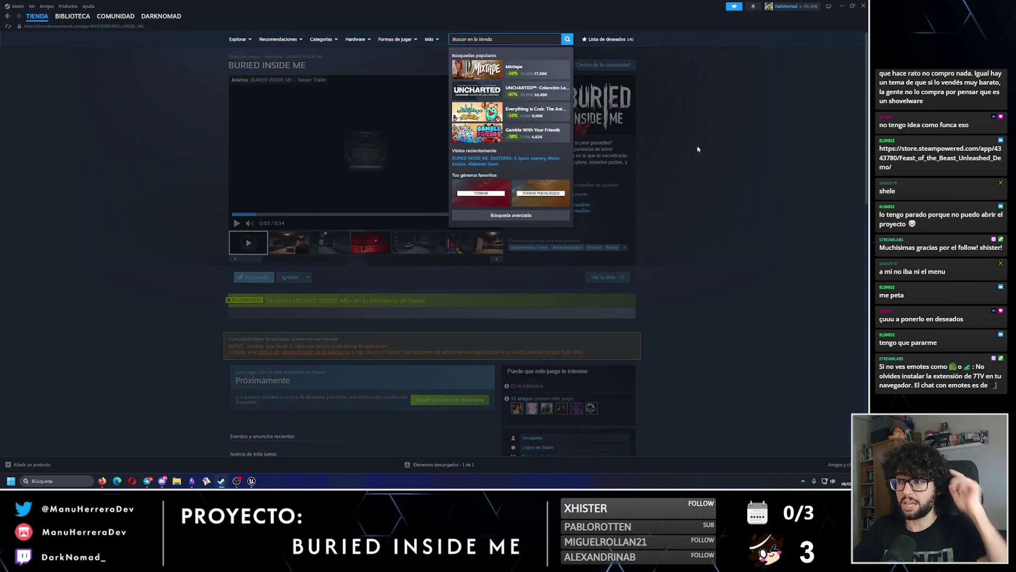
click(696, 150)
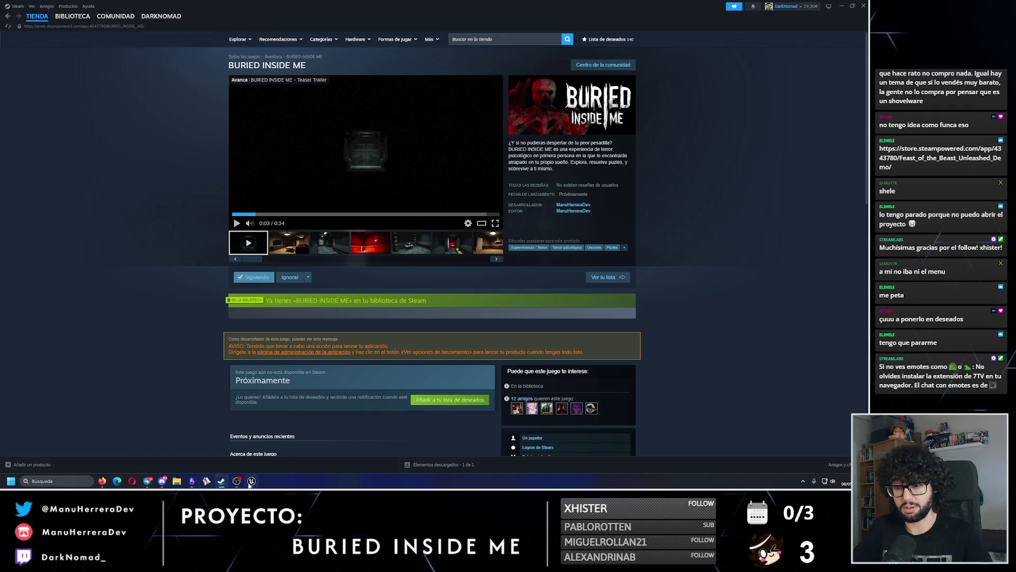
mouse_move(252, 480)
click(272, 443)
mouse_move(185, 254)
mouse_down()
mouse_move(170, 243)
mouse_move(180, 238)
mouse_up()
Step: Frame the green gas puzzle actor, orbit around it, and toggle Unlit then Lit view
key(f)
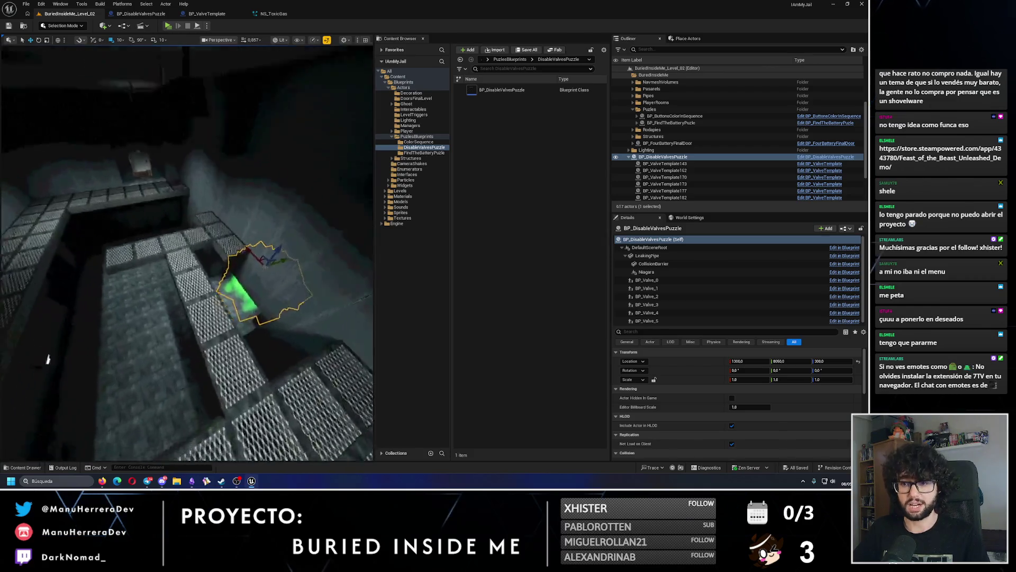
mouse_move(94, 212)
mouse_down()
mouse_move(74, 211)
mouse_move(94, 212)
mouse_up()
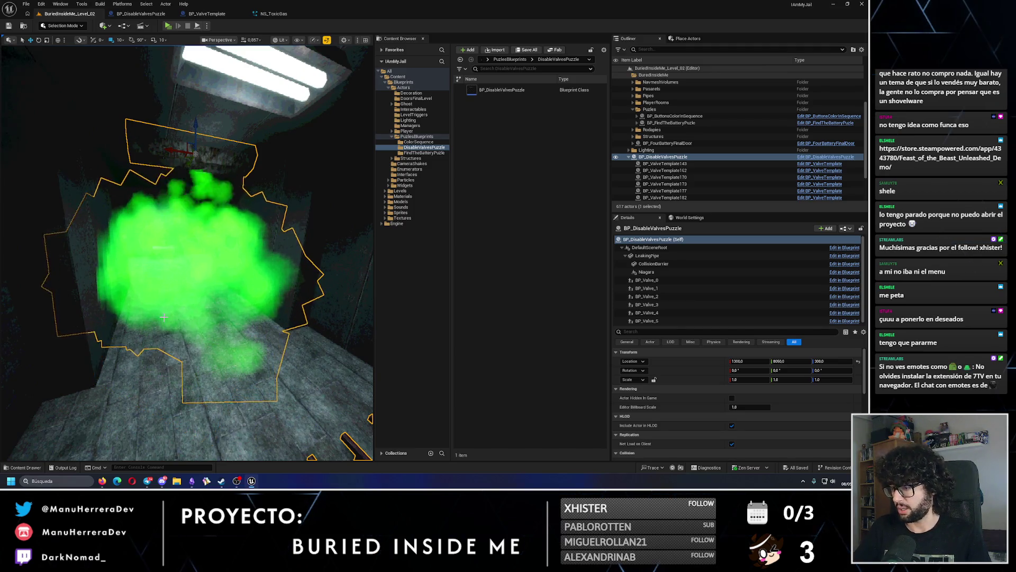
mouse_move(164, 317)
mouse_down()
mouse_move(222, 302)
mouse_move(165, 244)
mouse_up()
key(alt+3)
key(alt+4)
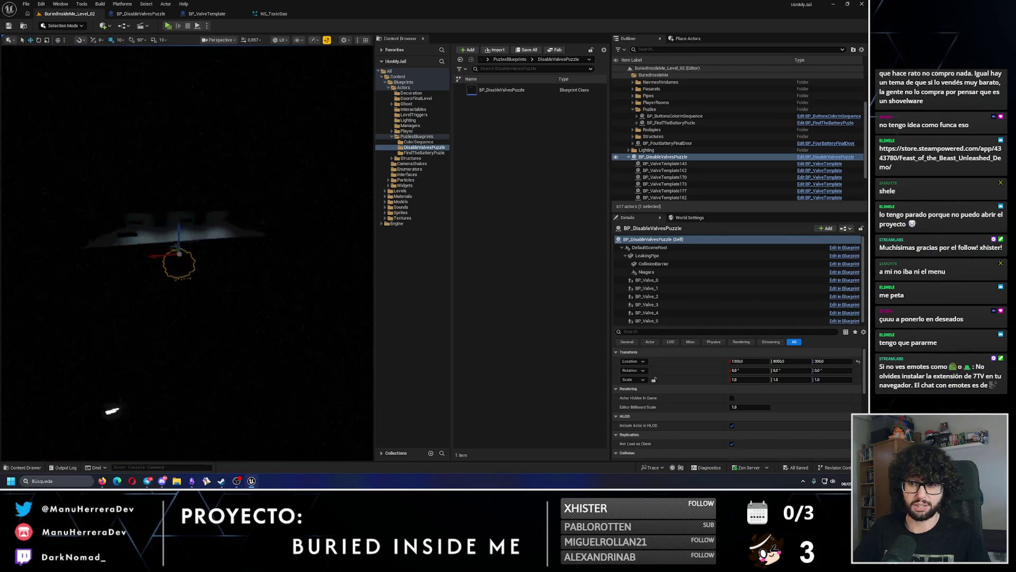
Step: Reframe the actor to view the leaking pipe and valve row, then return to Steam
key(f)
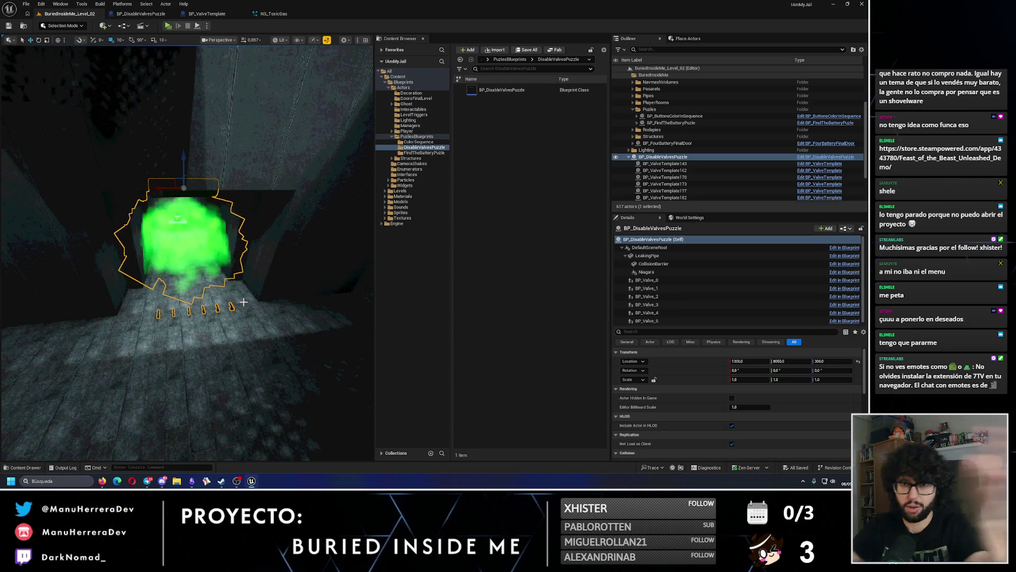
mouse_move(243, 302)
mouse_down()
mouse_move(228, 318)
mouse_move(228, 254)
mouse_move(240, 226)
mouse_up()
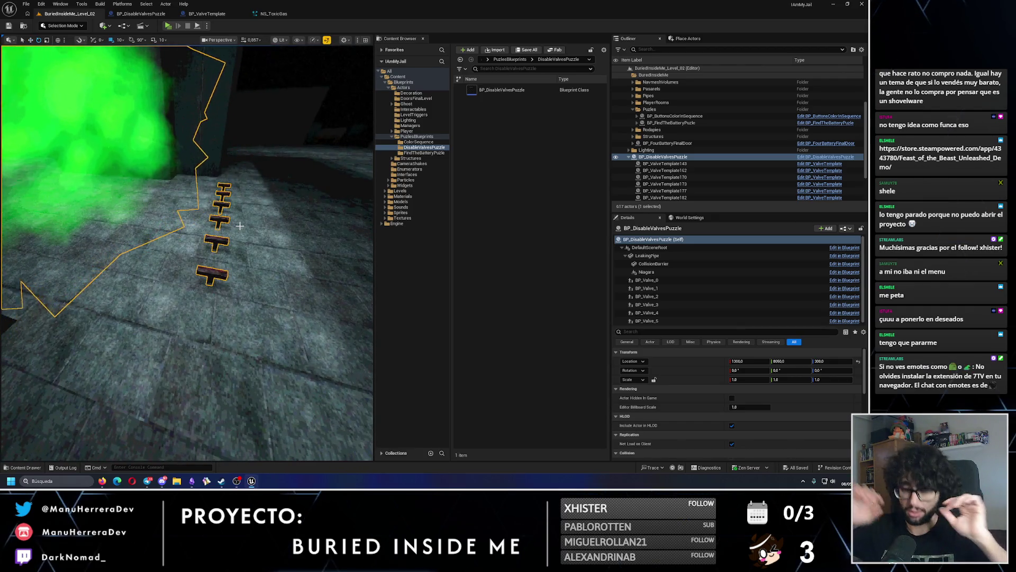
drag(223, 199, 223, 199)
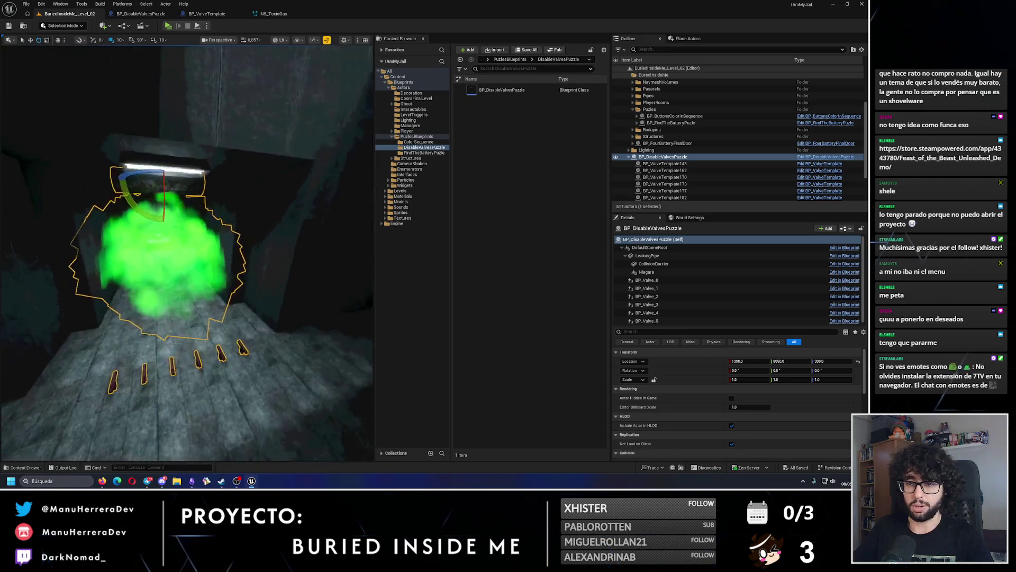
drag(337, 220, 338, 220)
mouse_move(221, 488)
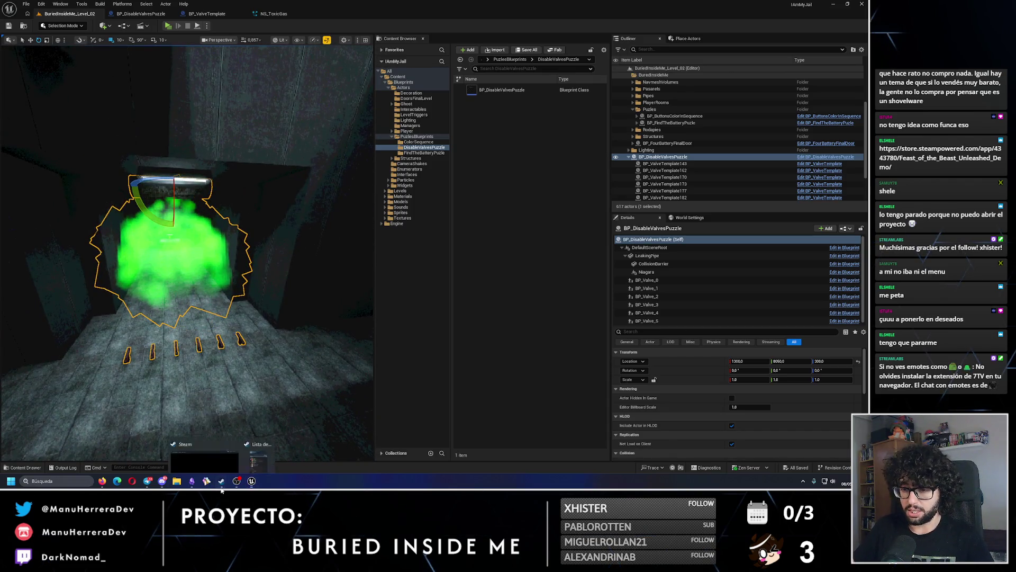
click(204, 460)
Step: Search the store for 'Feast of the Beast' and wishlist Feast of the Beast Unleashed
click(508, 44)
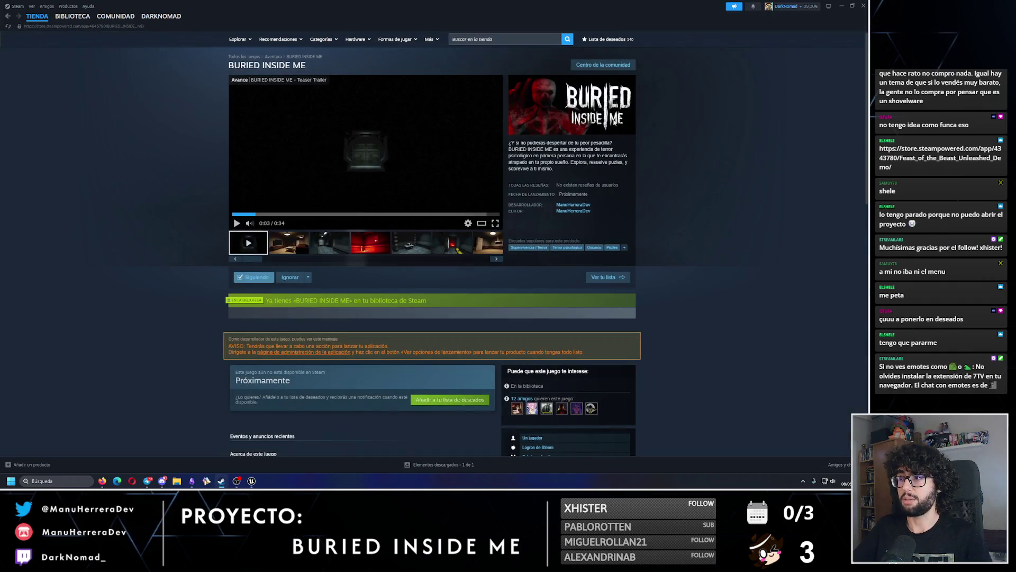
click(472, 37)
text(Feast of the Beast)
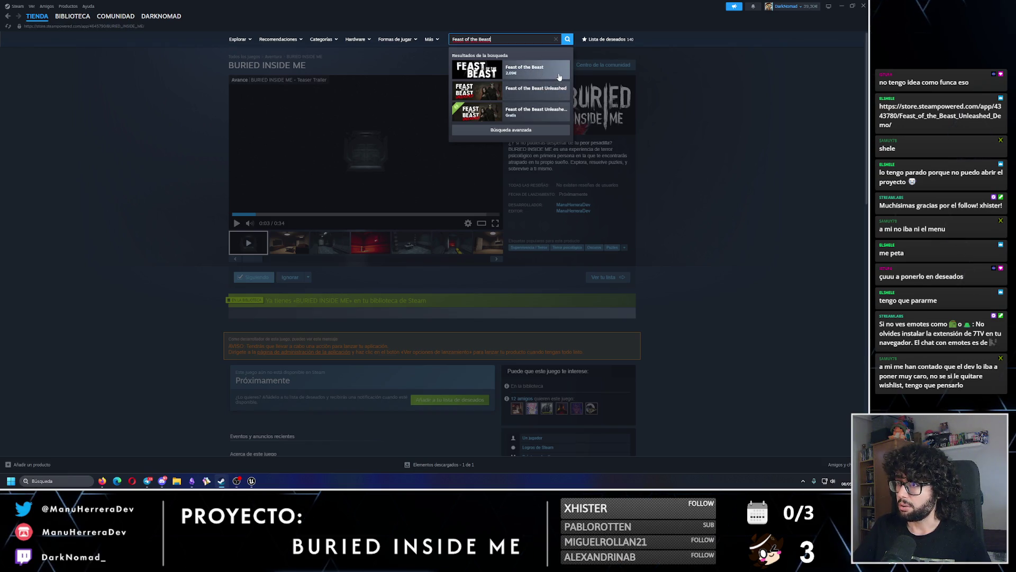
click(557, 97)
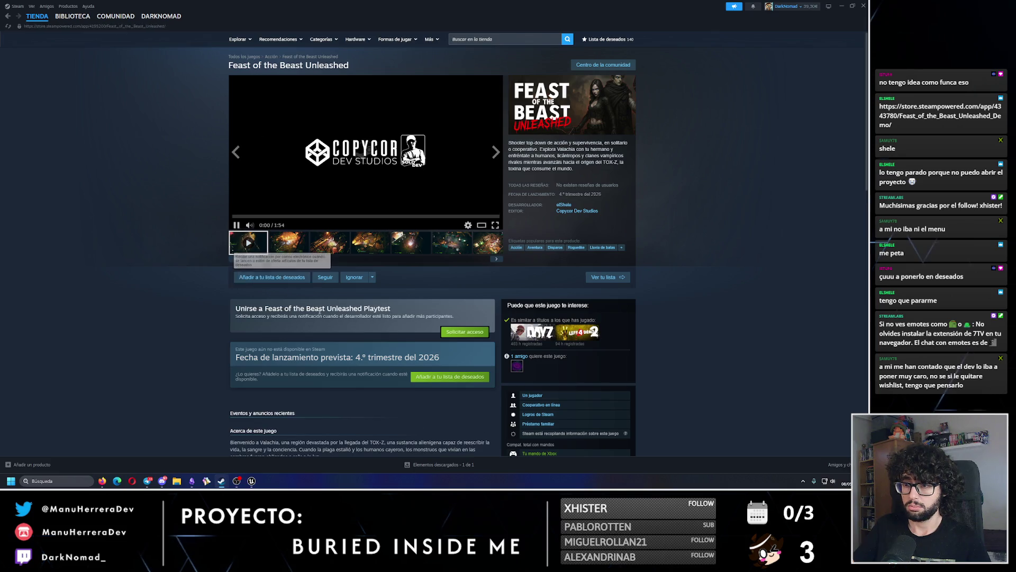
click(271, 277)
Step: Search 'Feast of the Beast' again and open the Feast of the Beast store page
click(508, 38)
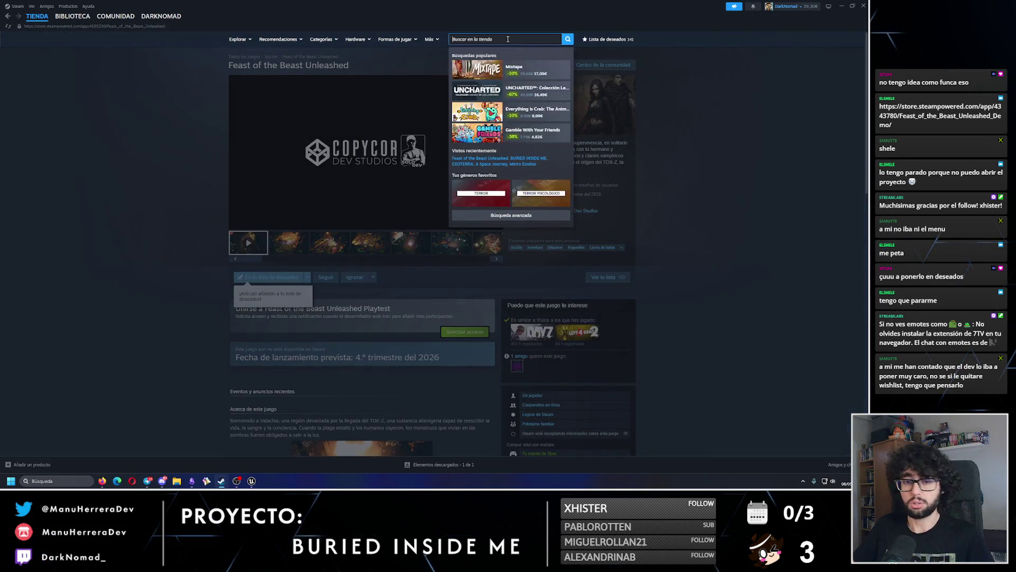
text(Feast of the Beast)
click(529, 73)
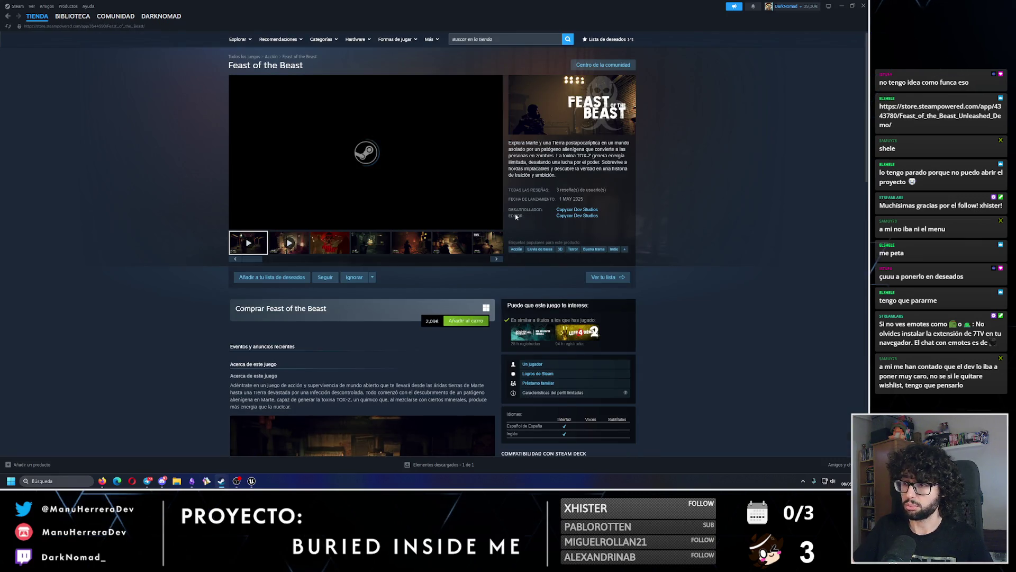
Step: Browse the Feast of the Beast media strip, from the red skull image onward, then pause the trailer at 0:11
click(332, 244)
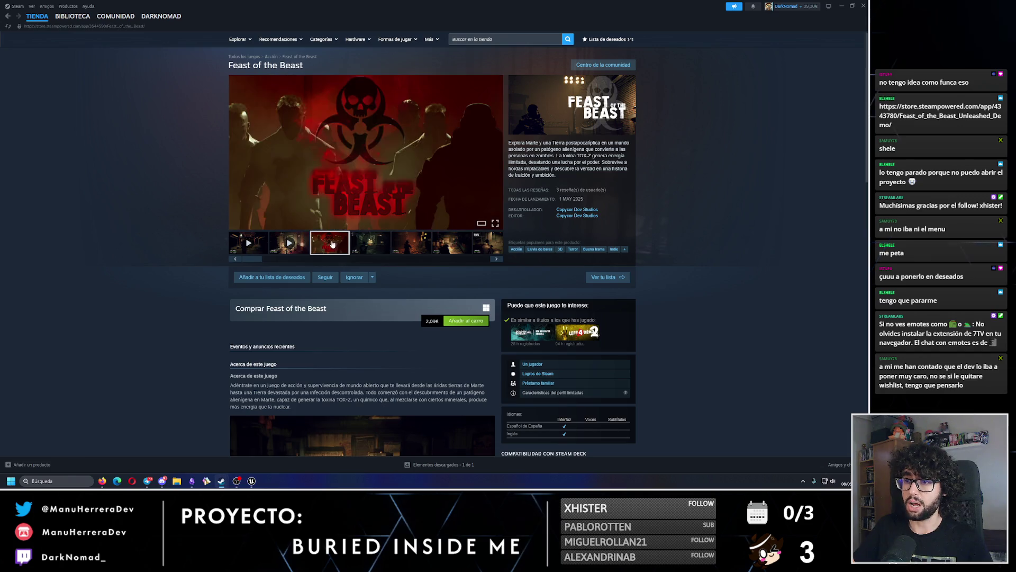
click(289, 243)
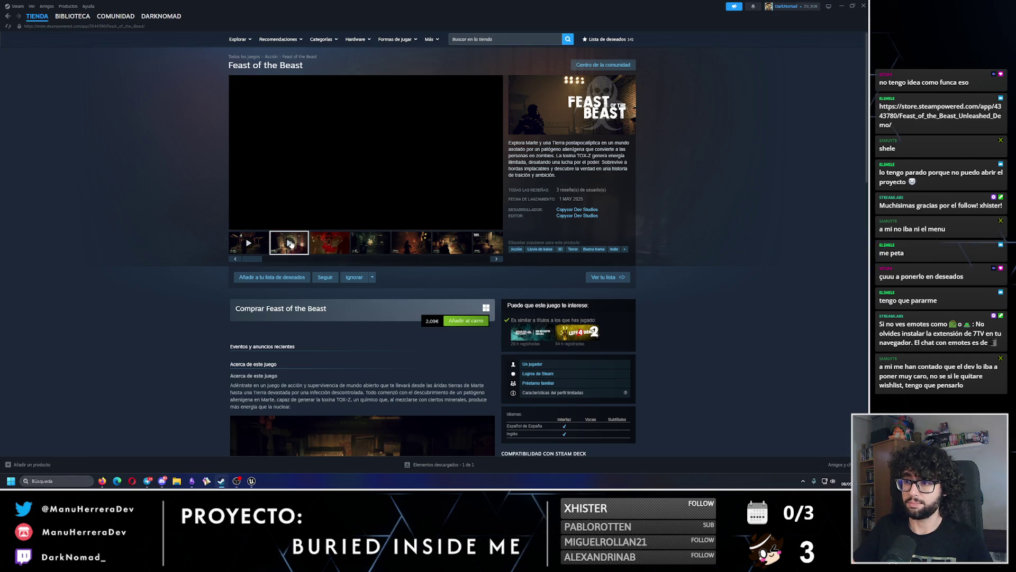
click(451, 247)
click(480, 247)
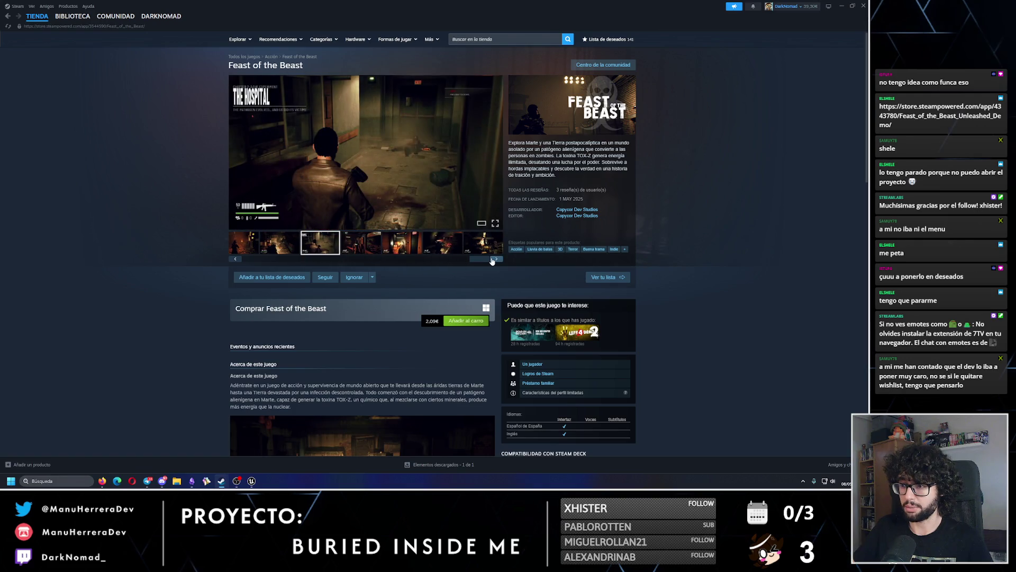
click(402, 246)
click(443, 247)
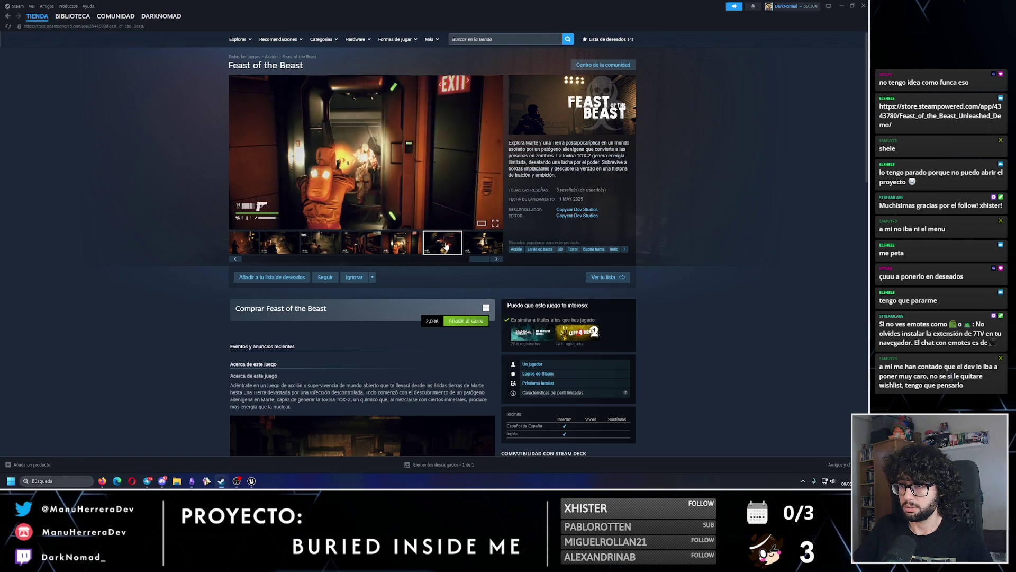
click(475, 244)
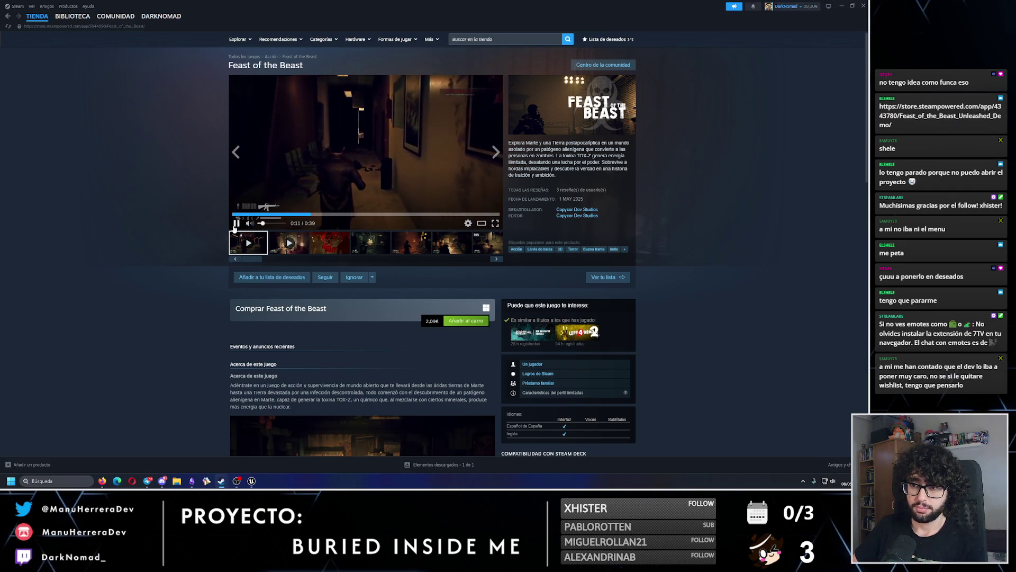
click(255, 225)
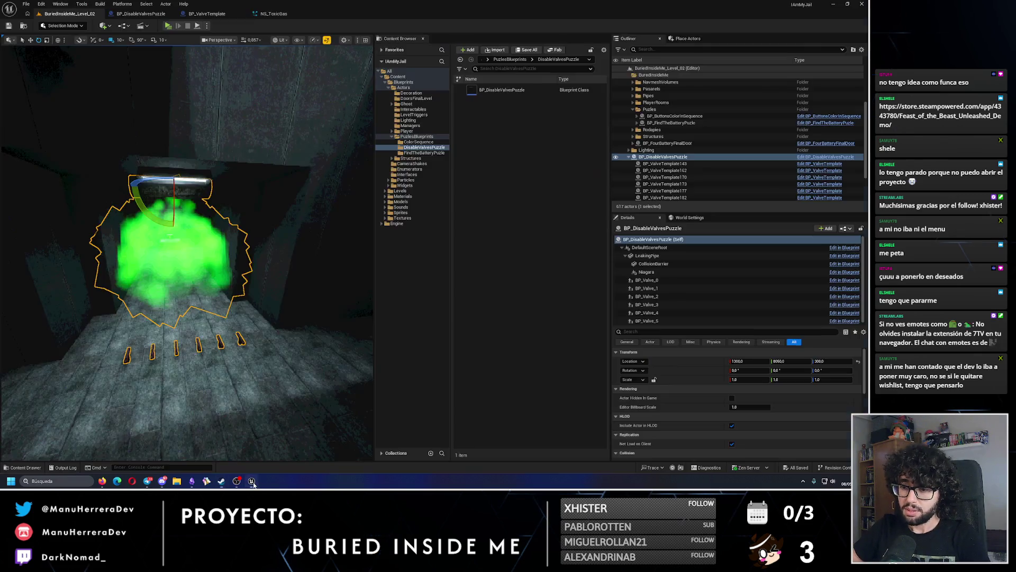
Step: Focus the viewport on BP_DisableValvesPuzzle with the translate gizmo, then bring up Steam's store home
click(251, 481)
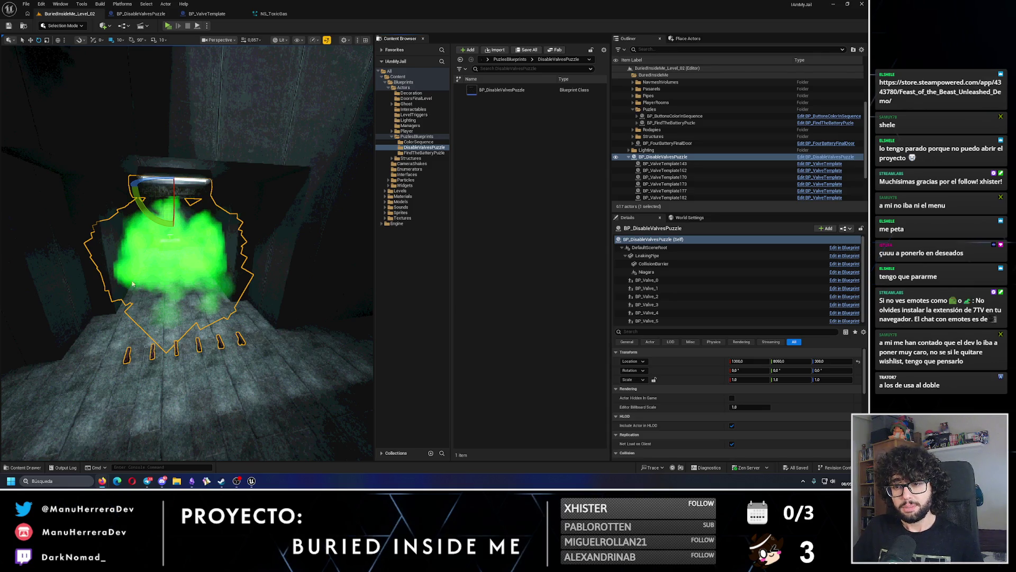
key(f)
key(w)
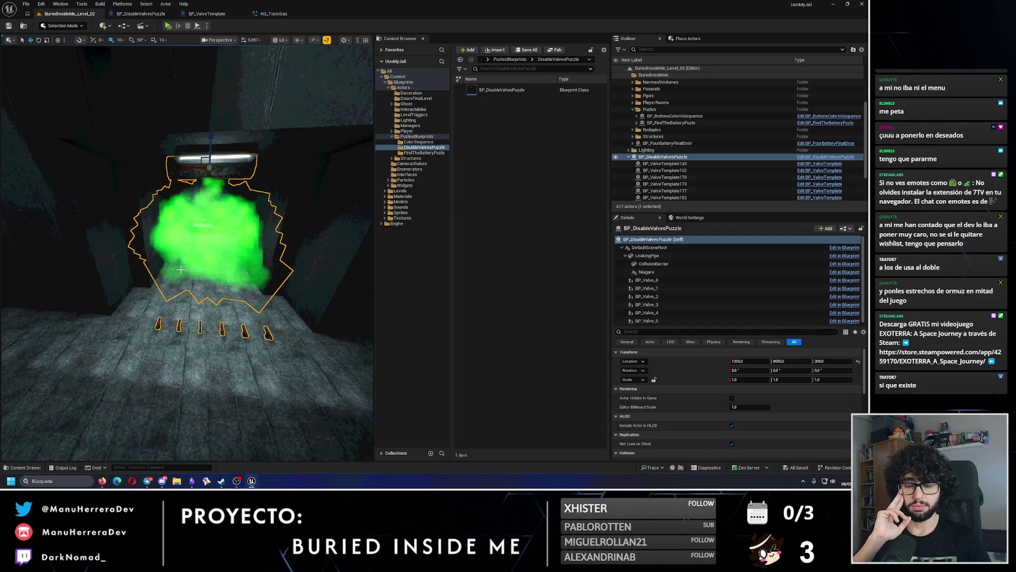
click(221, 480)
click(39, 28)
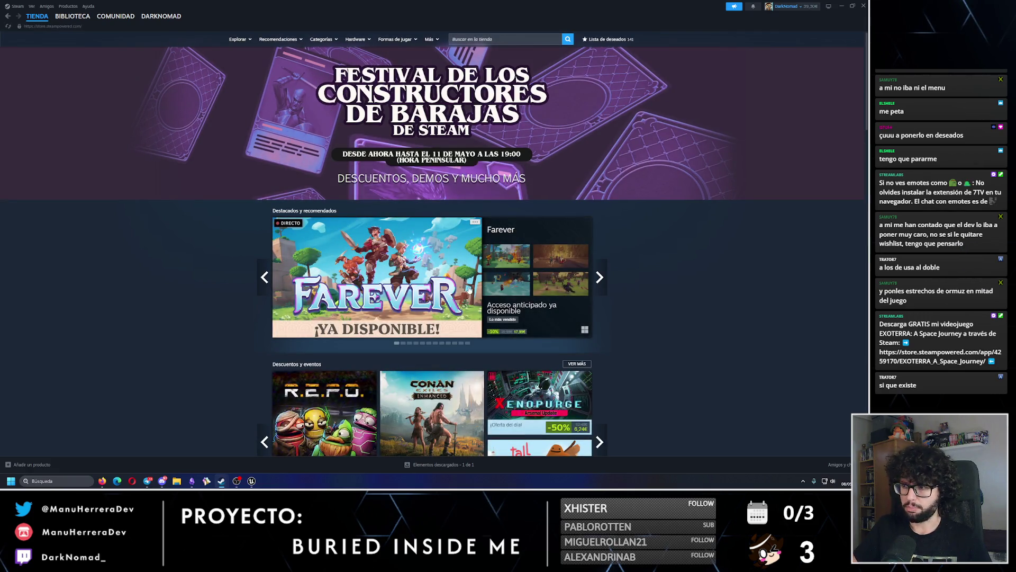
Step: Advance the featured carousel past s&box and Call of Duty to War Robots, then focus the store search
click(600, 277)
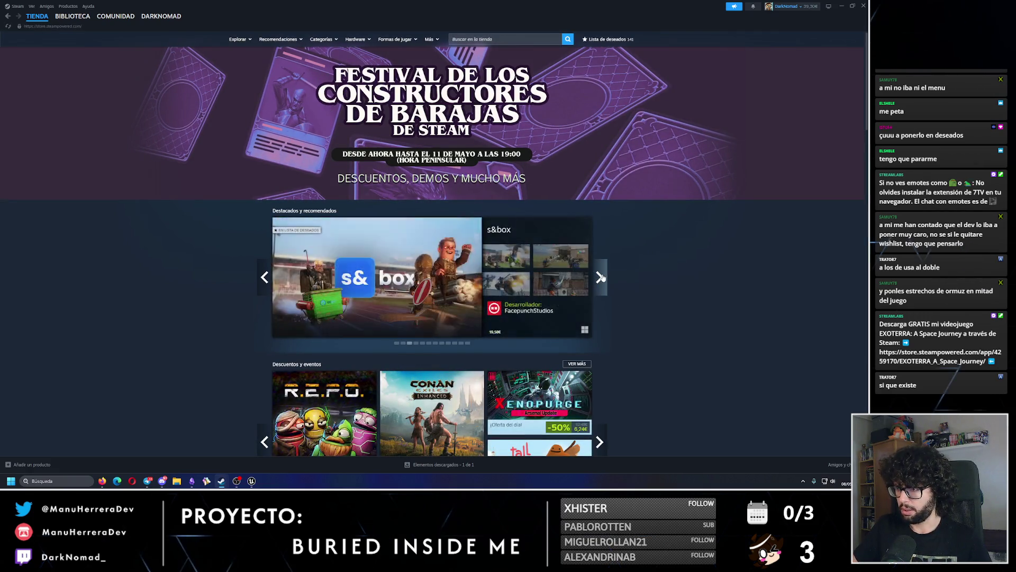
click(601, 277)
click(600, 277)
click(600, 277)
click(601, 277)
click(600, 277)
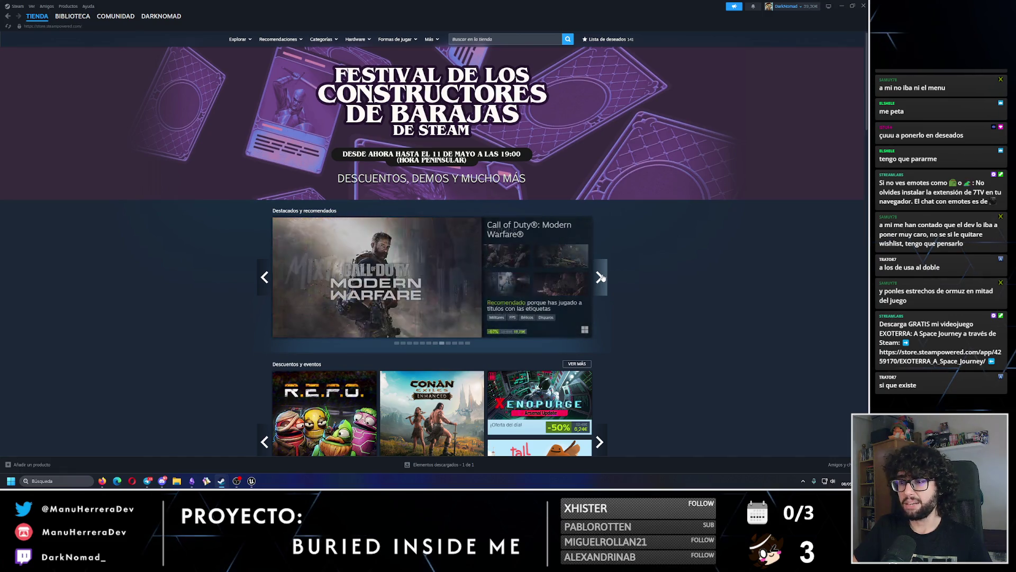
click(601, 277)
click(600, 277)
click(600, 277)
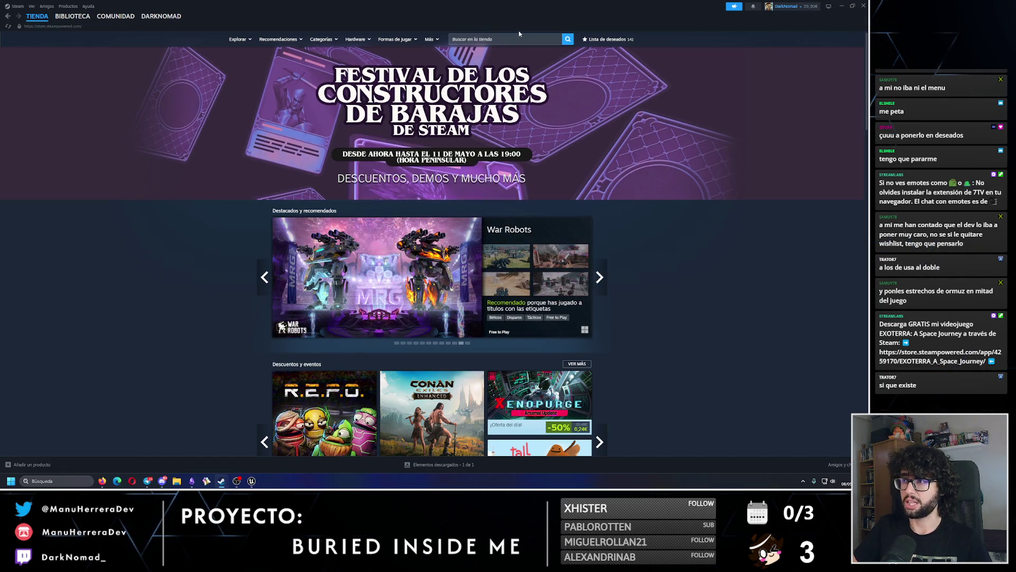
click(518, 38)
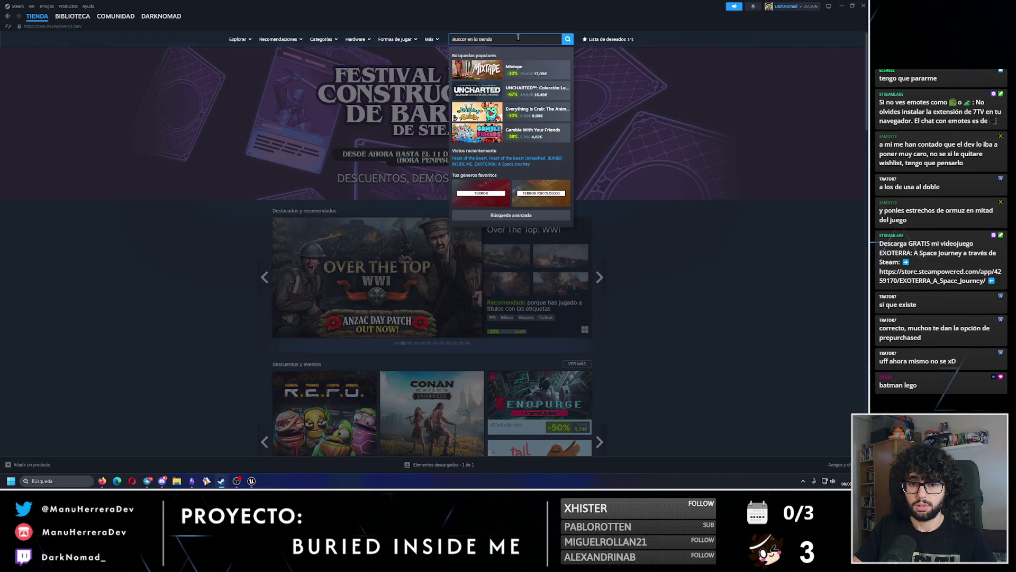
Step: Search the store for 'batman lego' and open LEGO Batman: El Legado del Caballero Oscuro
text(batman lego)
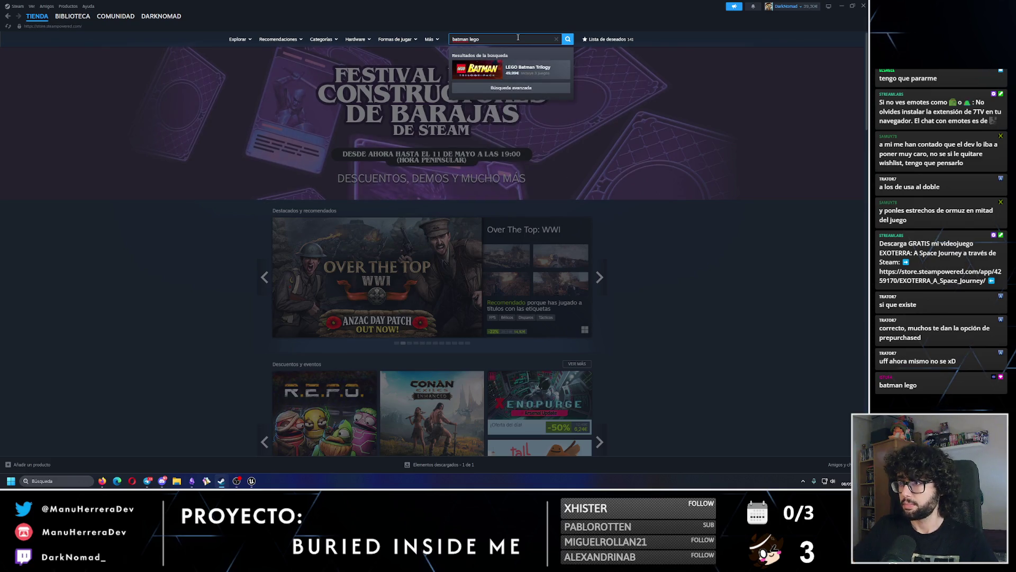
key(Return)
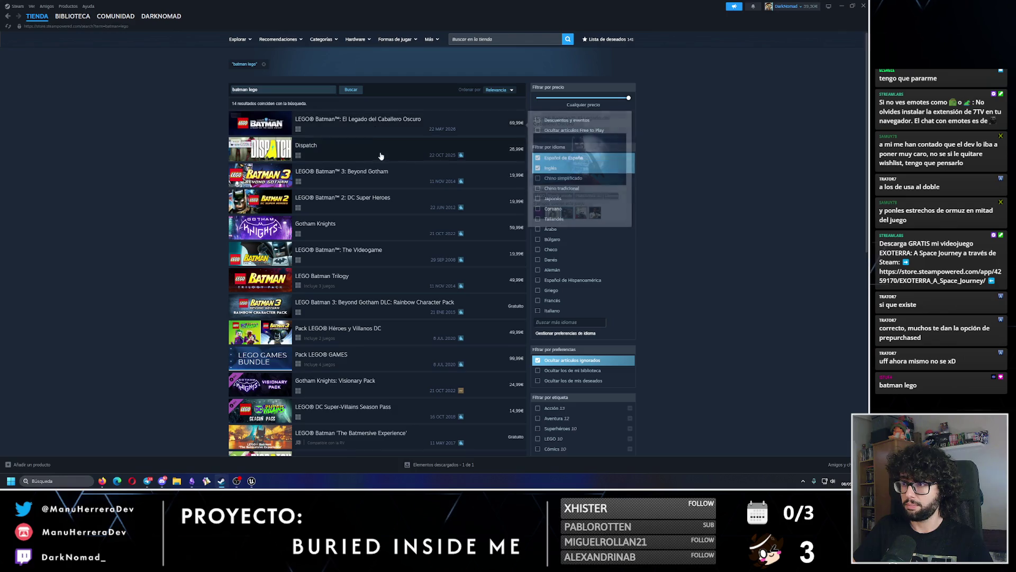
click(355, 124)
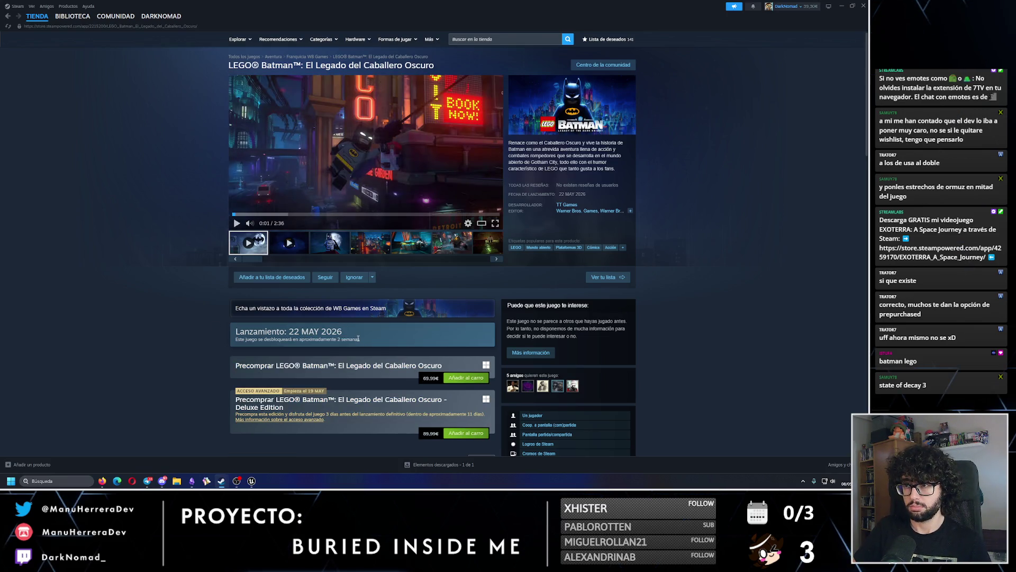
Step: View the fourth screenshot and look over the pre-order section of the game's page
click(360, 245)
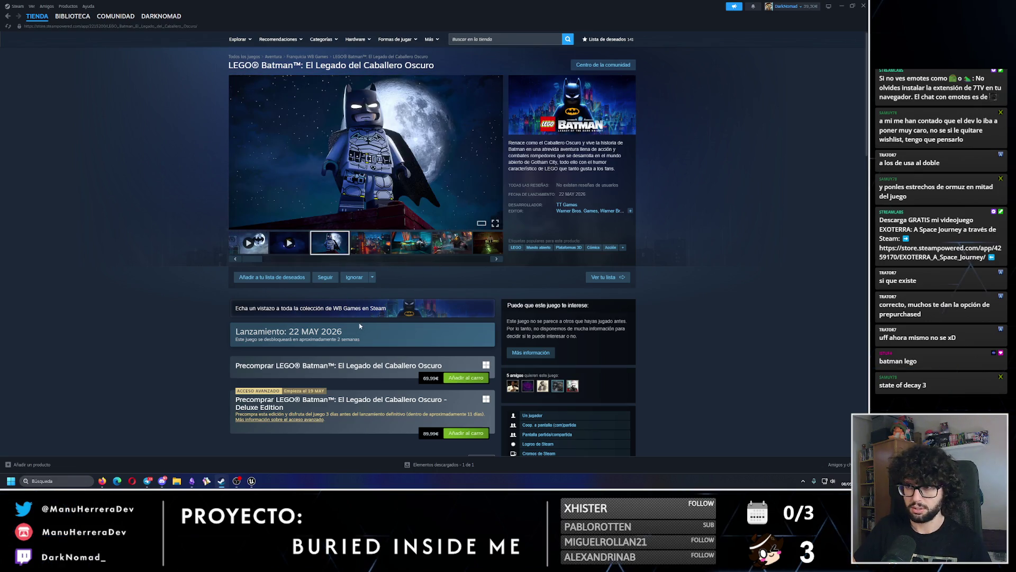
scroll(359, 326, down, 1)
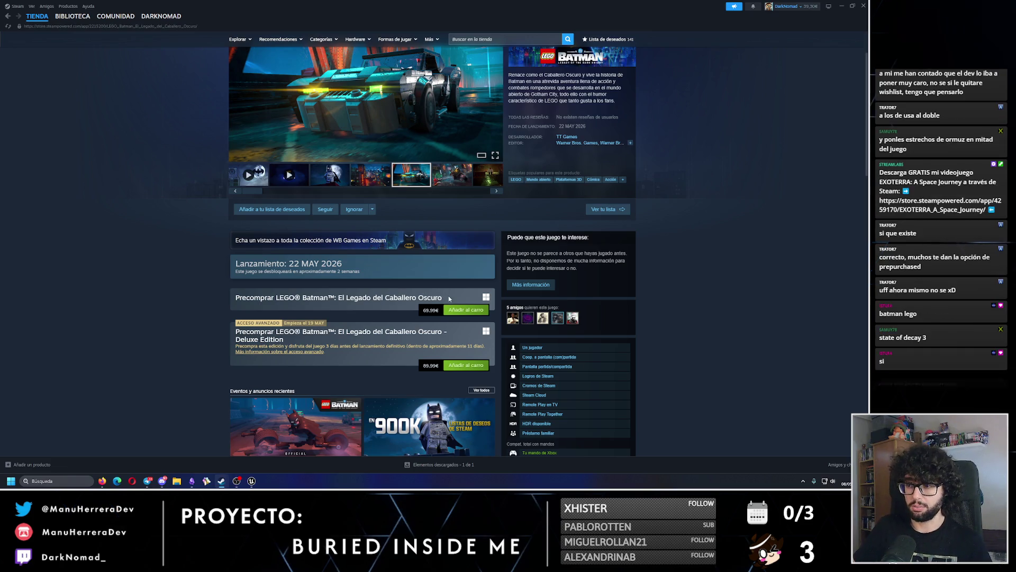
drag(423, 297, 236, 299)
click(258, 299)
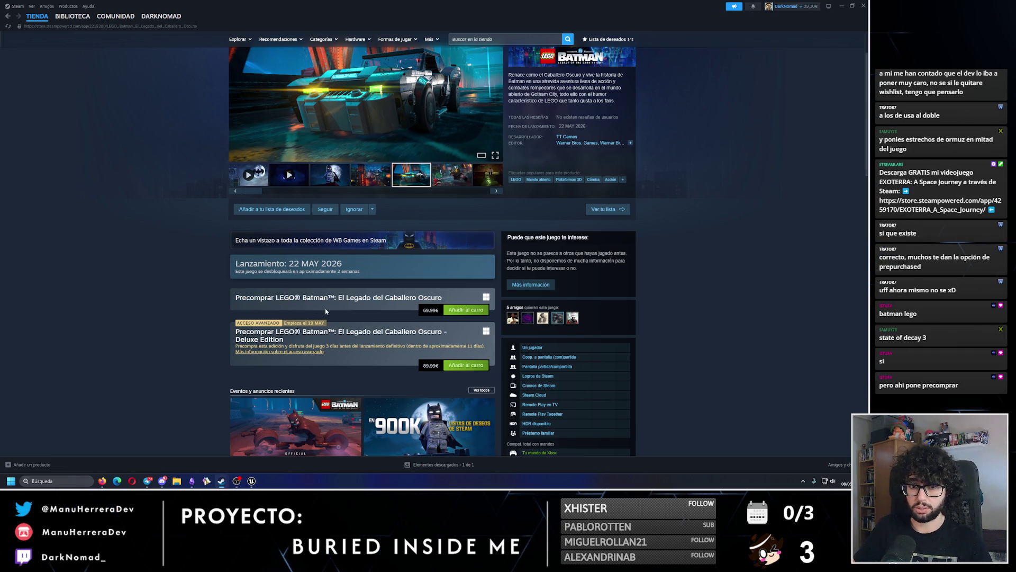
drag(443, 297, 235, 299)
click(292, 307)
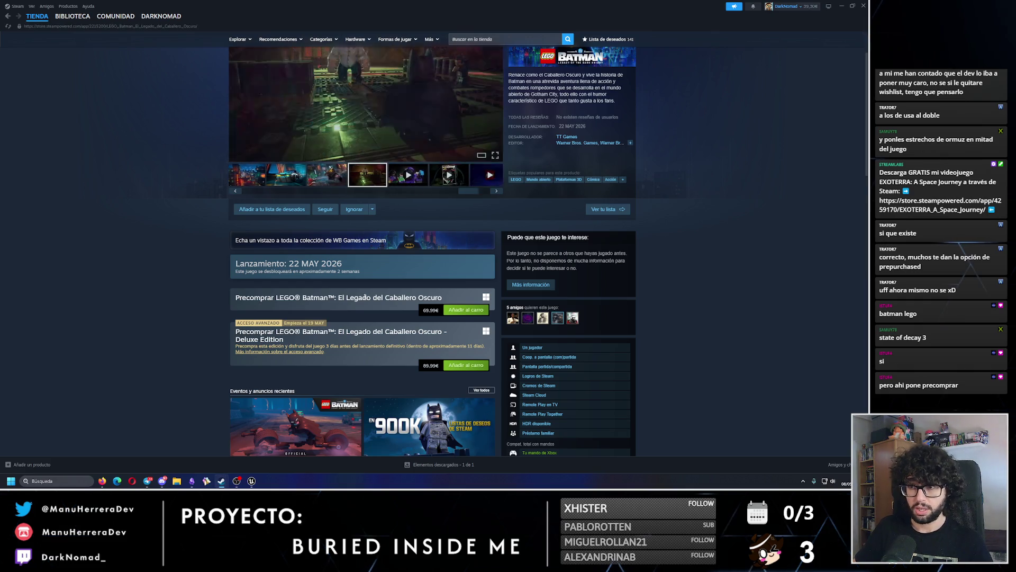
scroll(364, 297, up, 1)
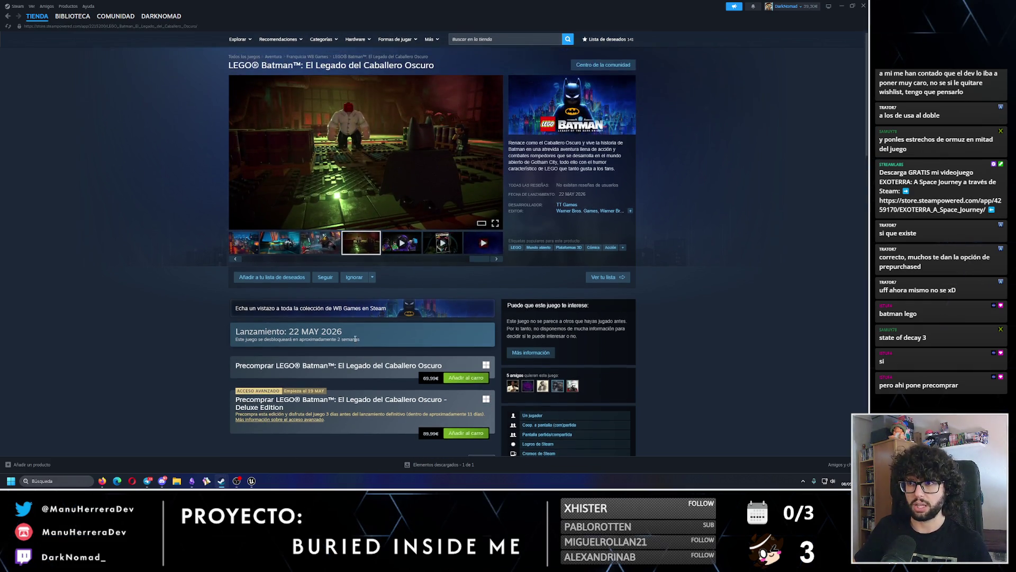
scroll(355, 339, down, 1)
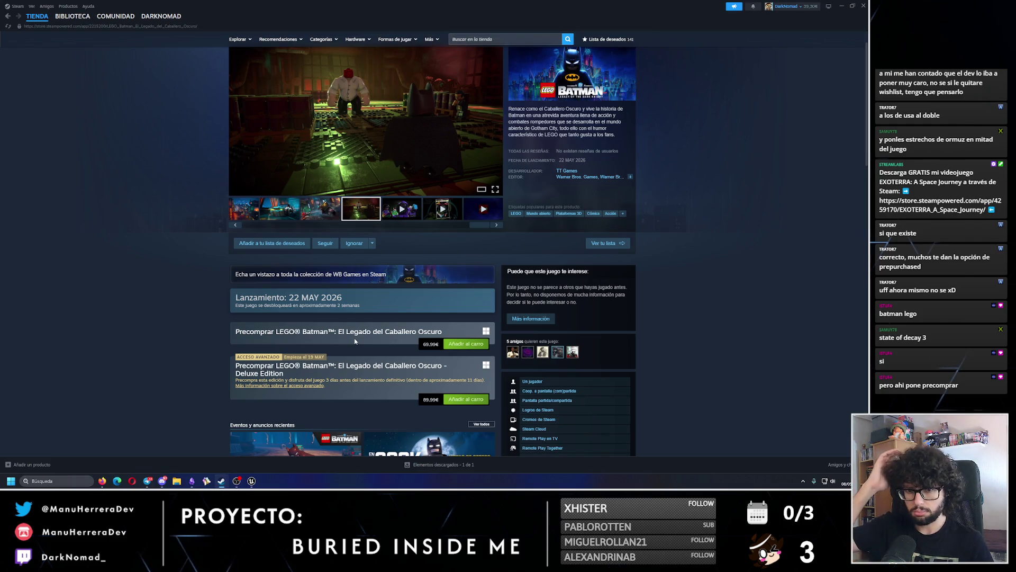
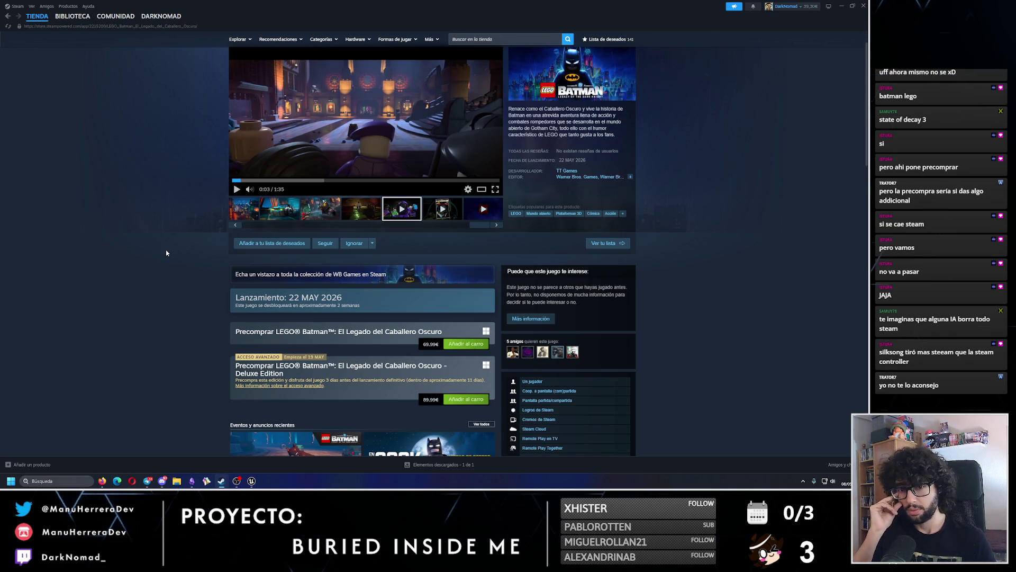
Step: Leave the Steam LEGO Batman store page and switch over to Unreal Editor, then Obsidian
mouse_move(447, 333)
mouse_down()
mouse_move(329, 368)
mouse_move(236, 331)
mouse_up()
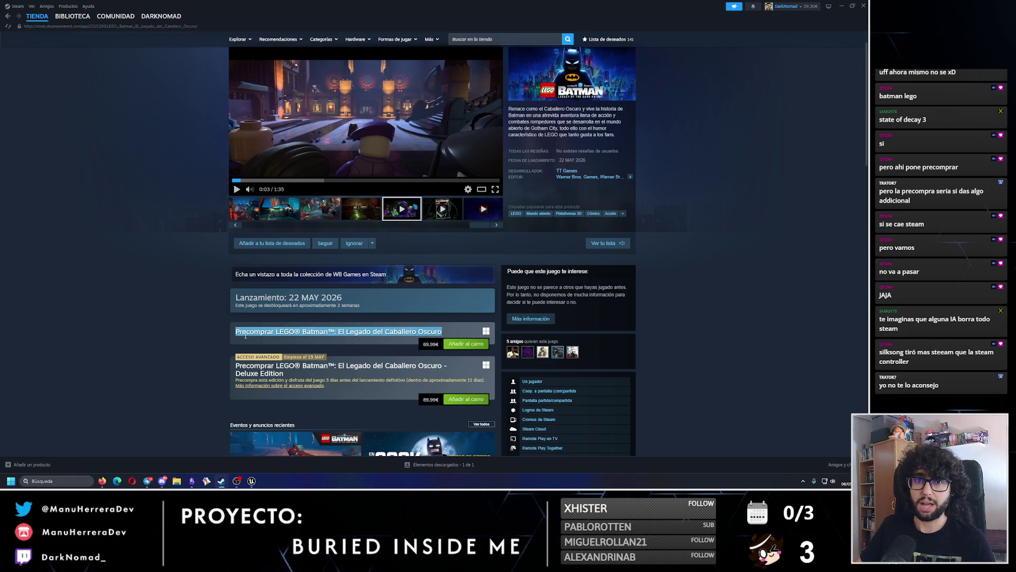
click(210, 311)
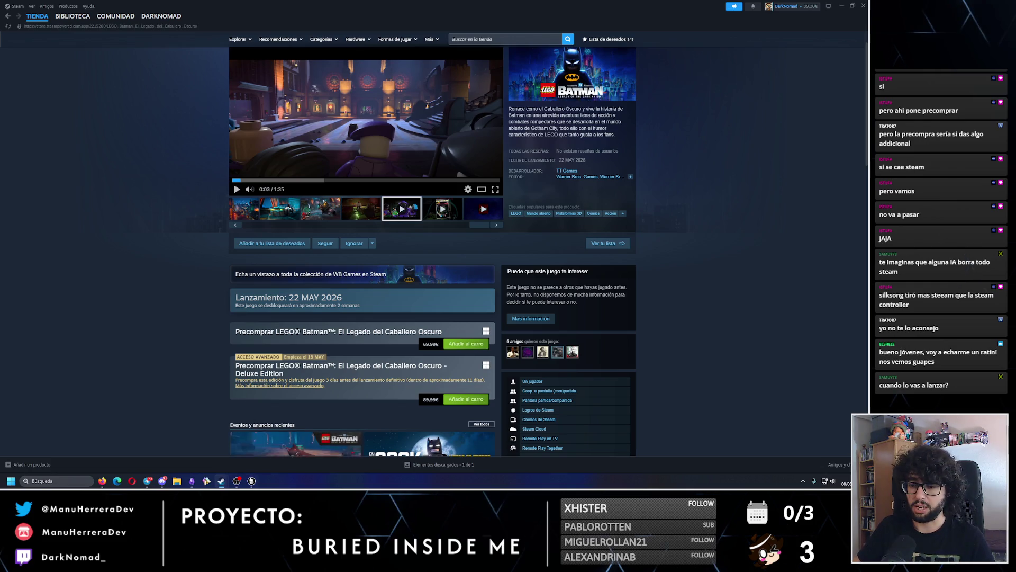
click(252, 481)
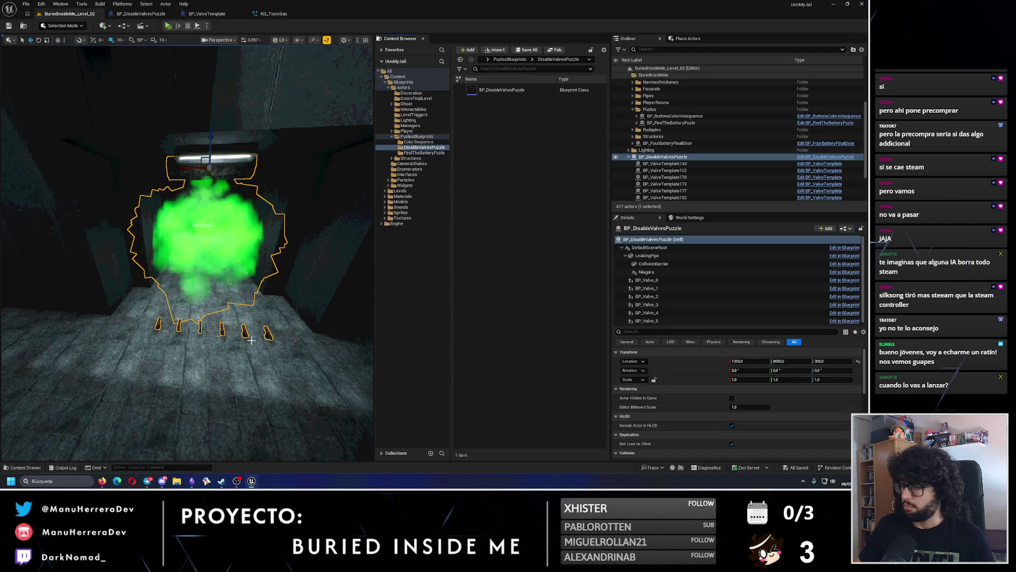
click(192, 480)
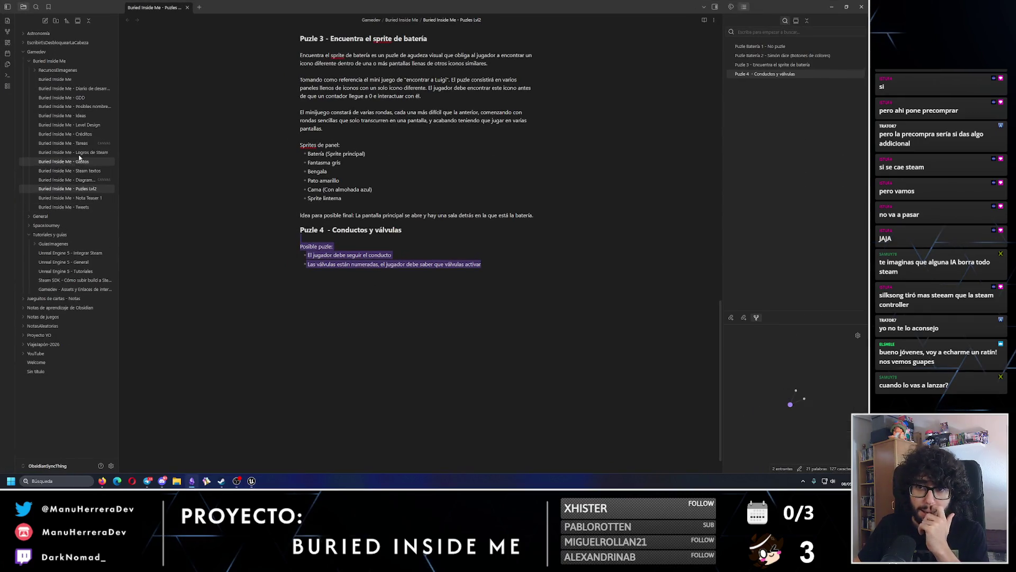
Step: On the Tareas canvas, add a gas card with bullets for placing conduits around the room and a valve model
click(62, 143)
scroll(549, 283, up, 5)
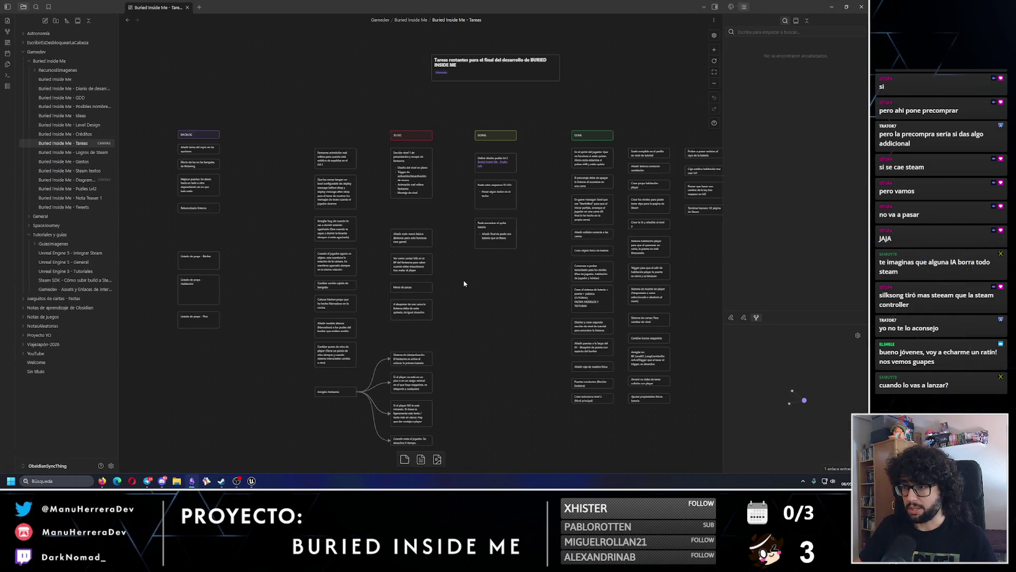
right_click(510, 288)
click(511, 285)
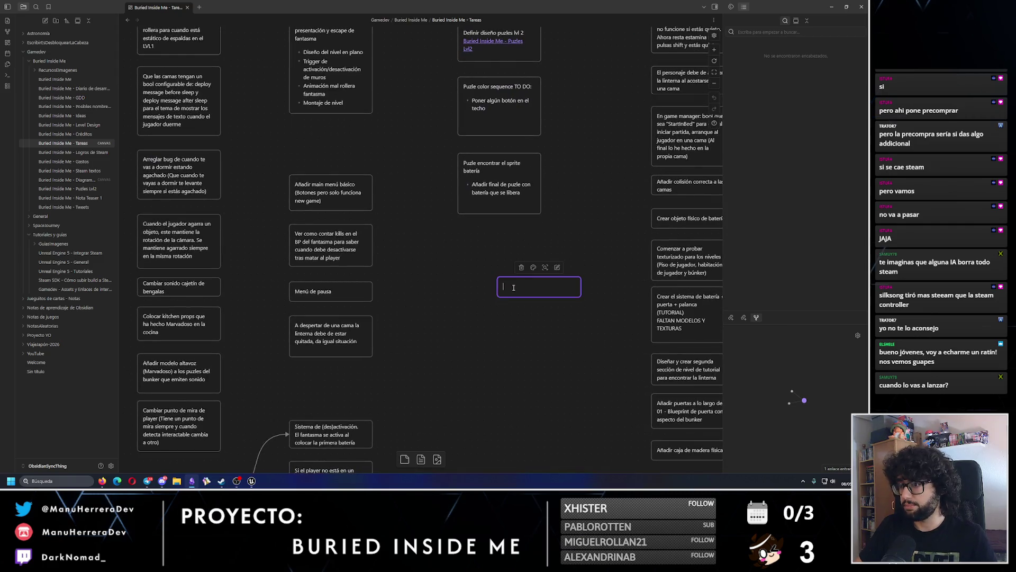
text(Puzle)
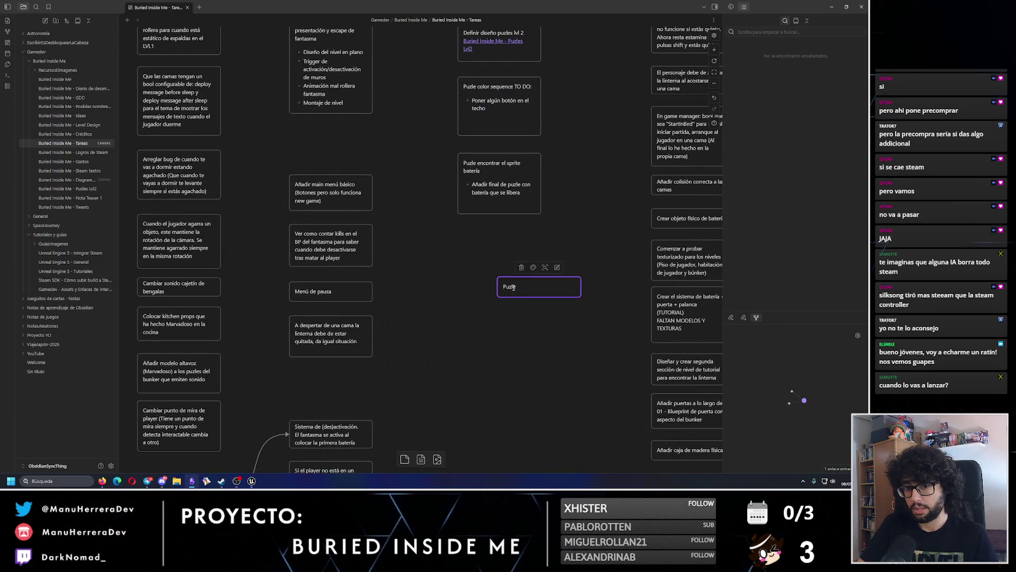
text( cond)
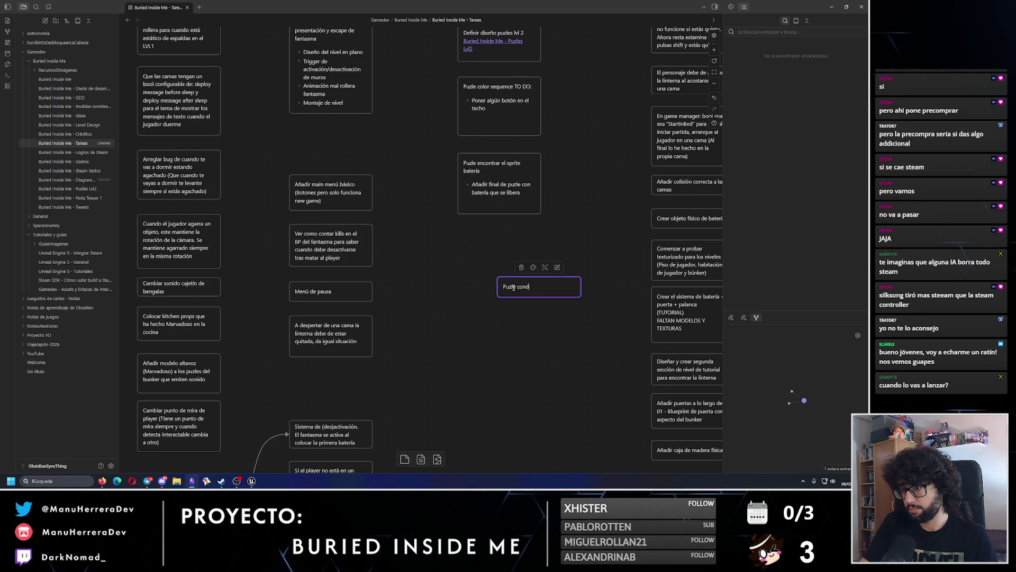
text(ucto con gas)
key(Return)
text(-)
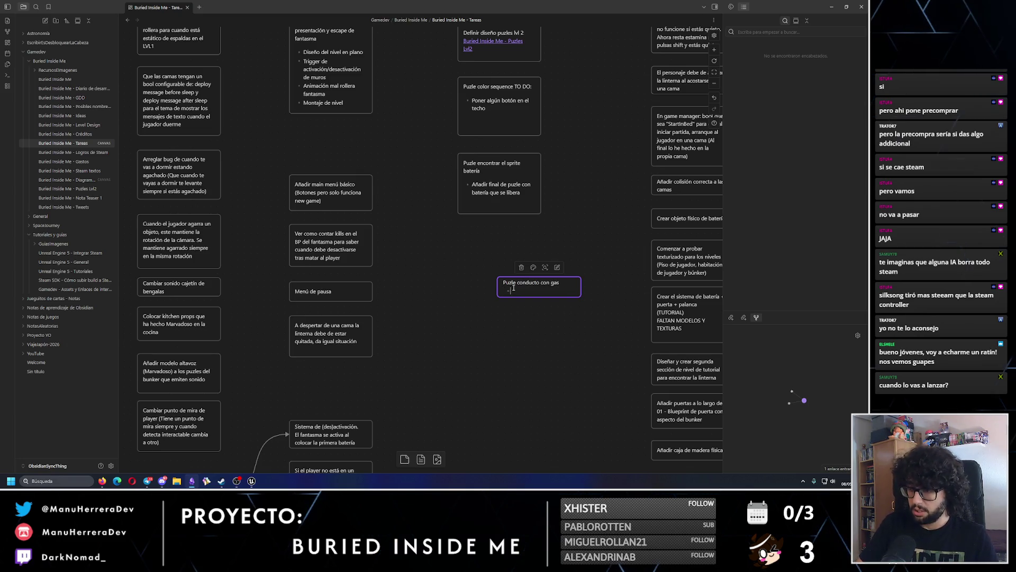
text(locar conductos)
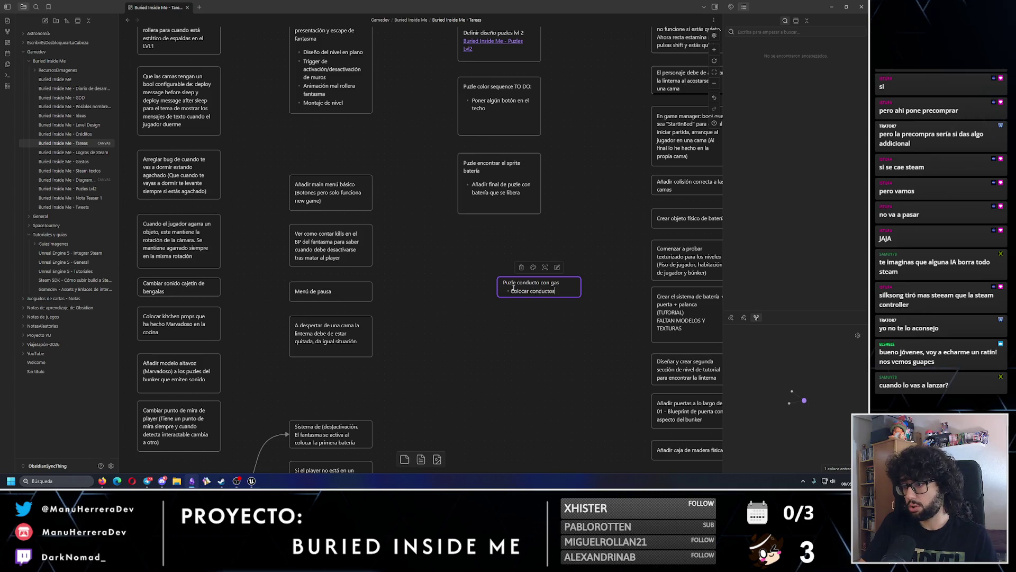
text( por la habitación)
key(Return)
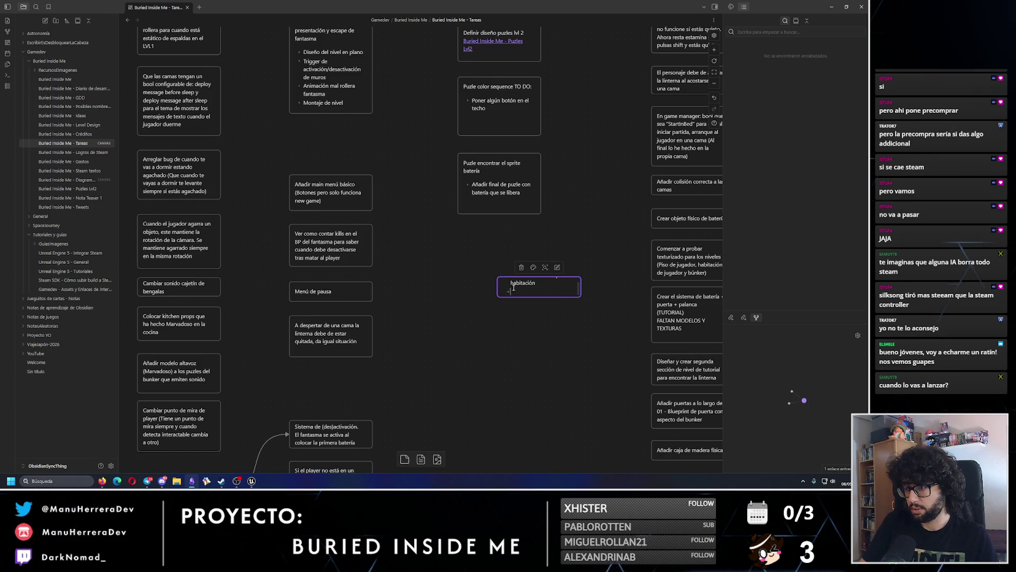
text(modelo 3D d)
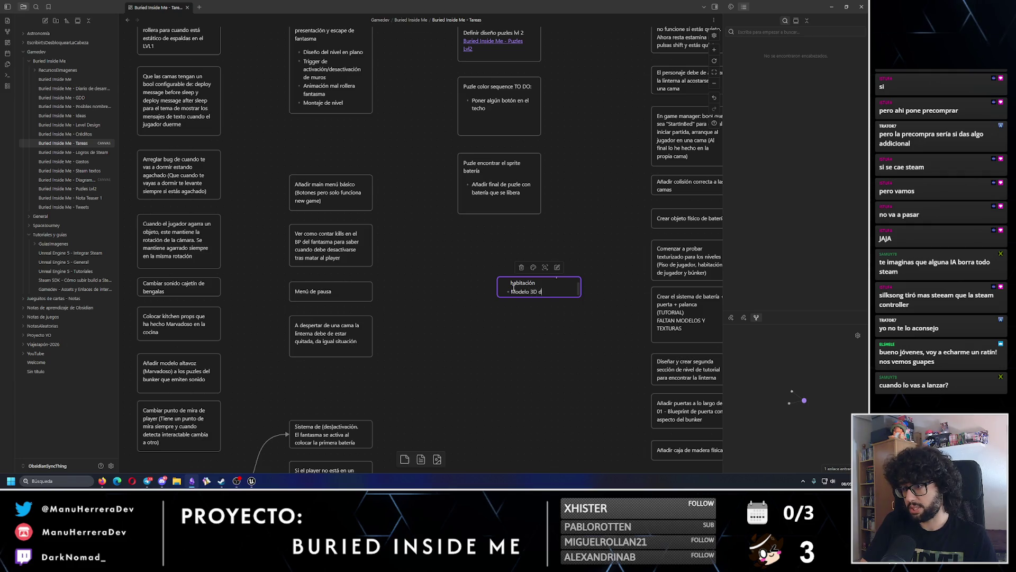
text(e válvula)
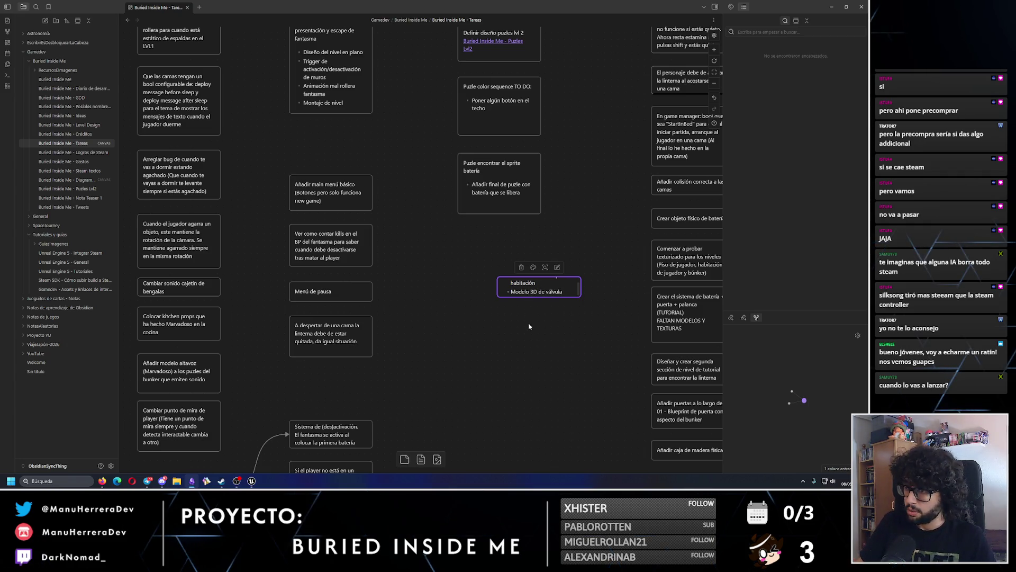
click(529, 326)
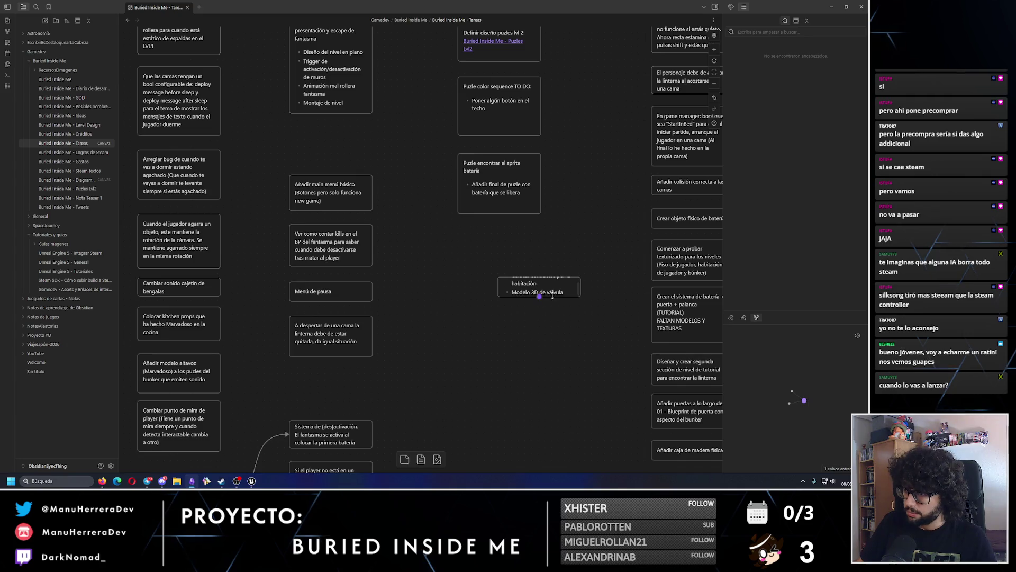
Step: Make the gas conduit card taller and shift the view toward the battery sprite card
drag(539, 298, 539, 410)
click(507, 203)
drag(507, 204, 319, 219)
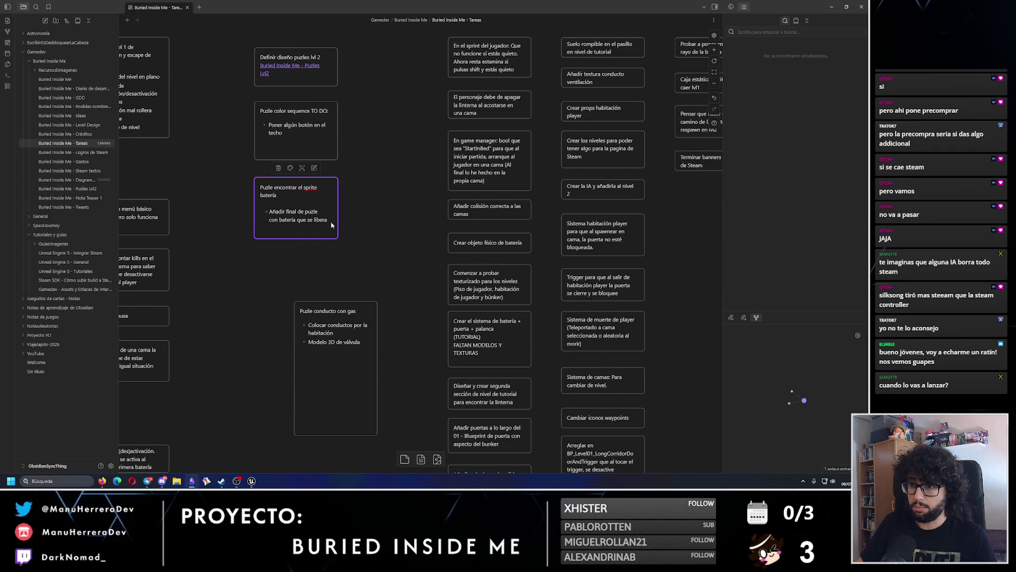
Step: Delete the battery card's bullet item and shrink that card, then return to the gas card
drag(330, 219, 243, 215)
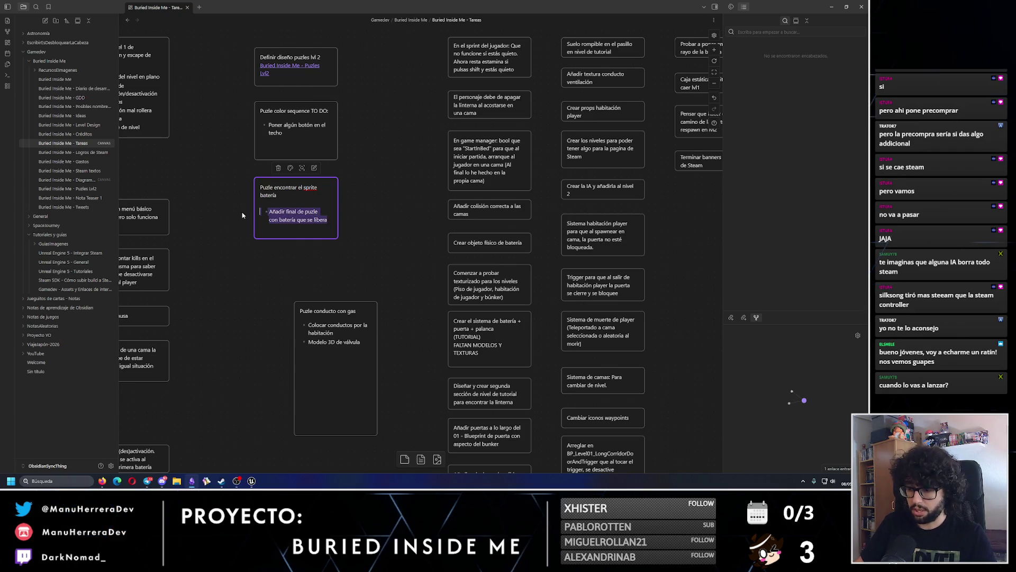
key(BackSpace)
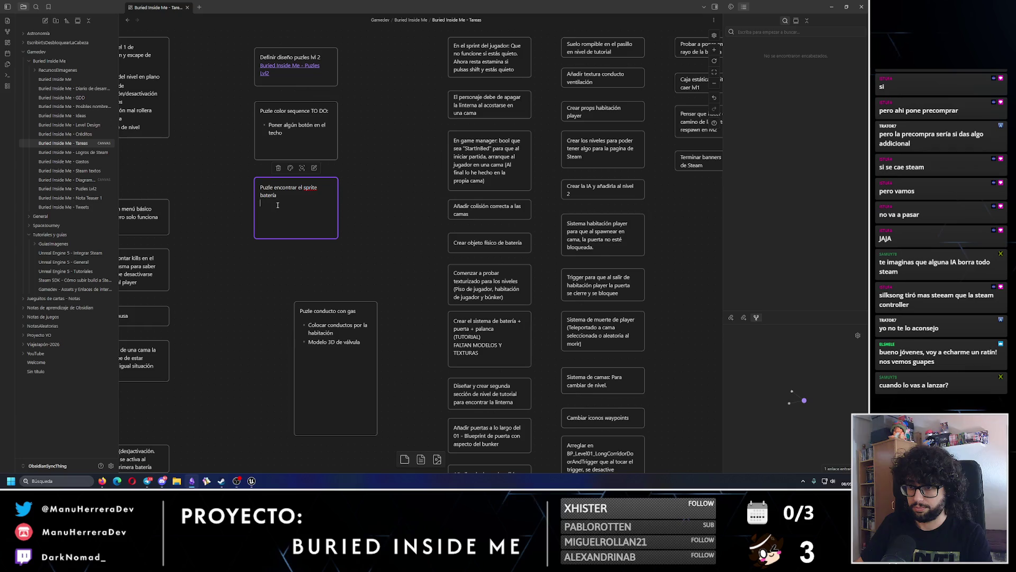
mouse_move(311, 239)
mouse_down()
mouse_move(312, 199)
mouse_move(656, 209)
mouse_move(610, 201)
mouse_up()
drag(207, 244, 388, 218)
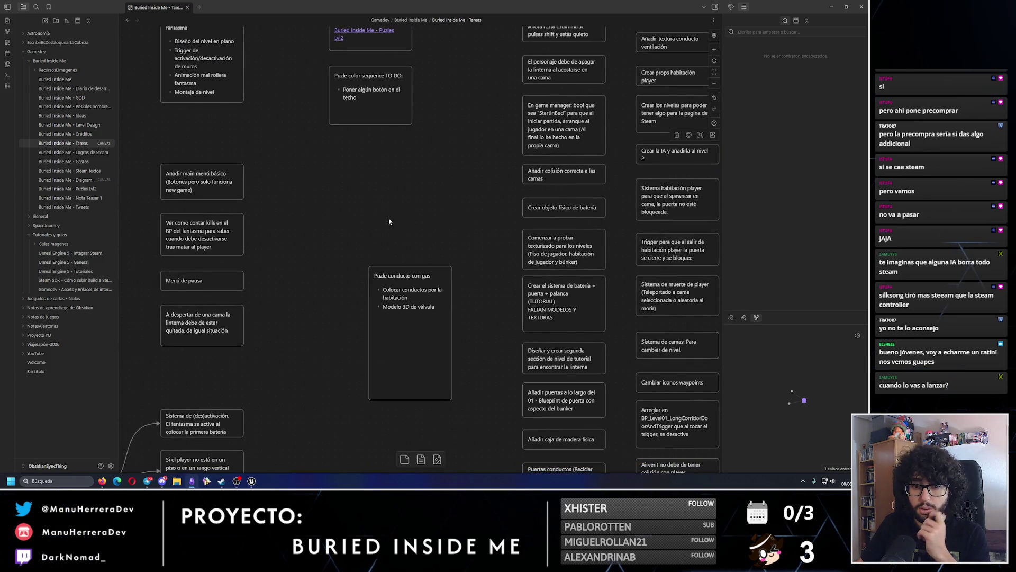
Step: Add a valve activation sound bullet and a 'Colocar tuberías dummy' bullet to the gas card
double_click(445, 301)
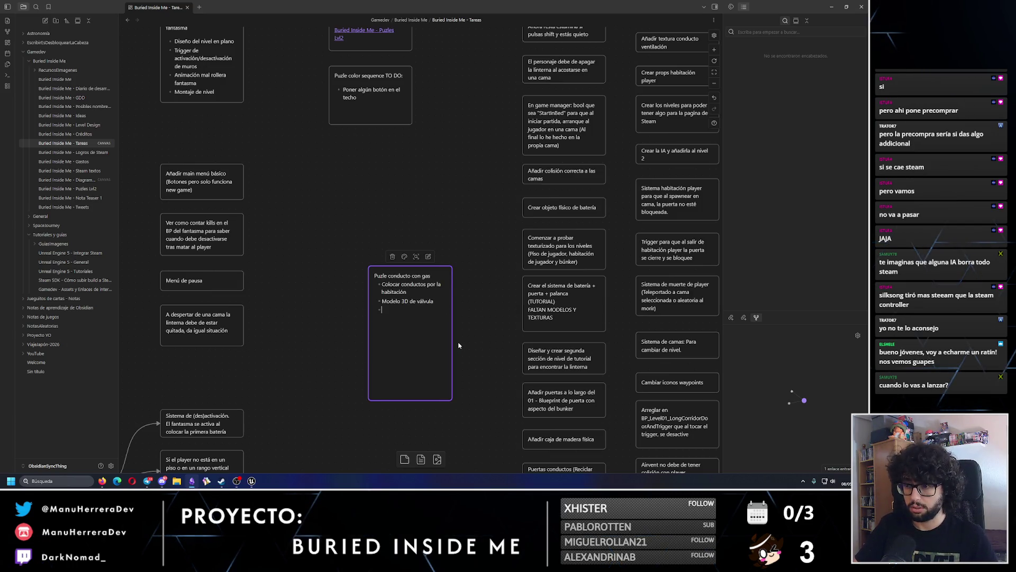
text(Sonido de activavi)
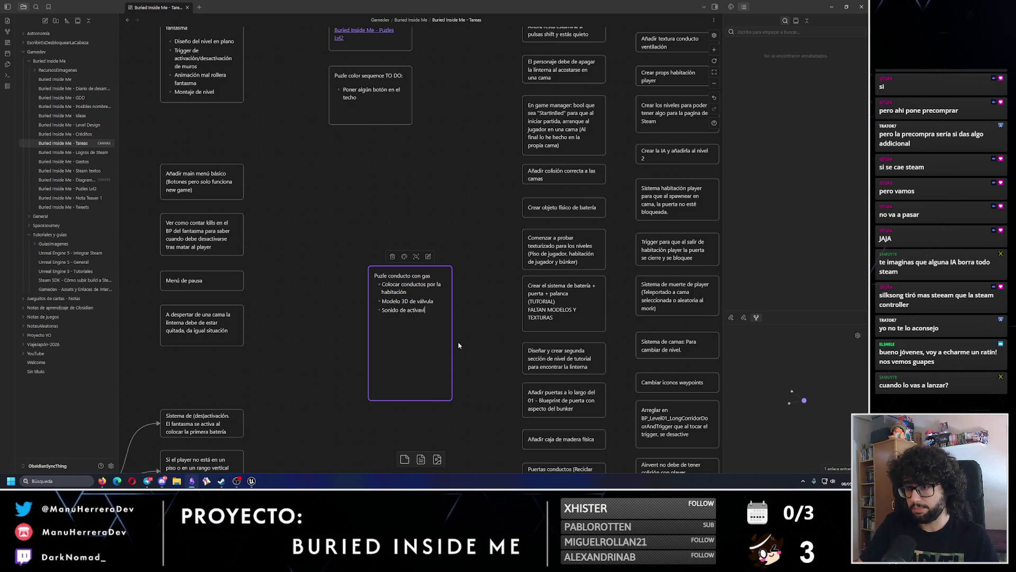
key(BackSpace)
key(BackSpace)
text(giro de vá)
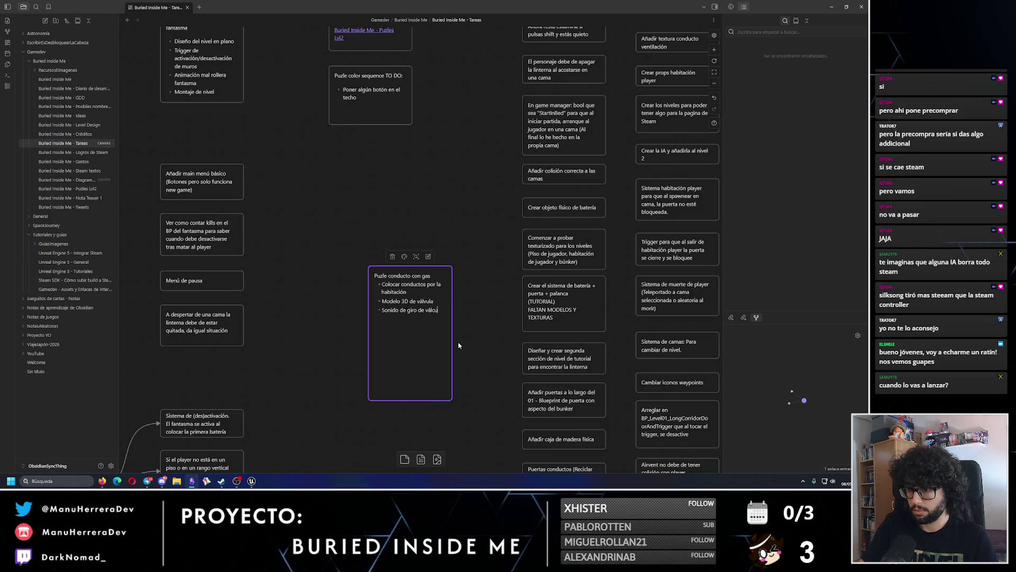
text(lvula)
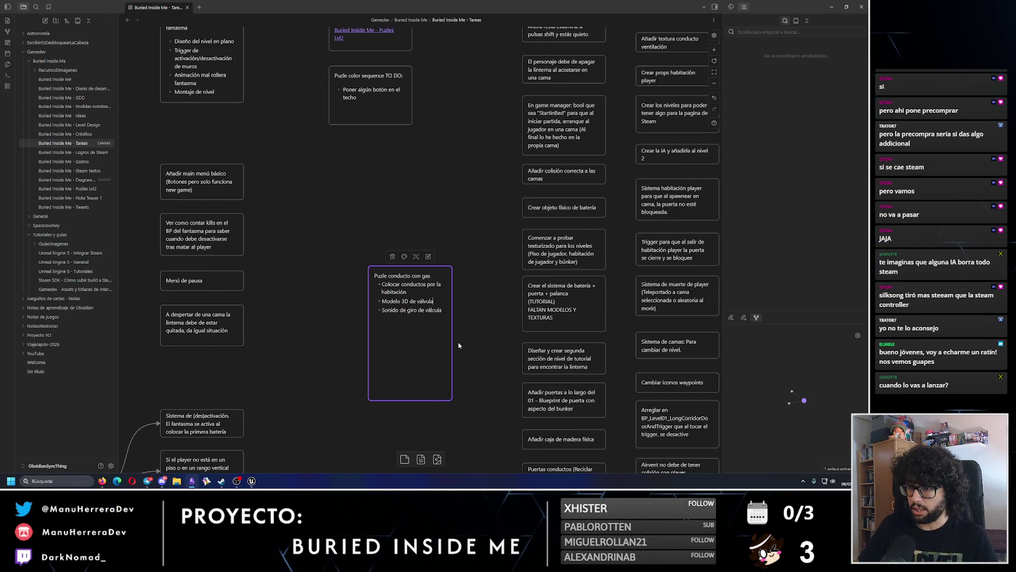
key(Up)
key(Up)
key(Return)
text(Colocar)
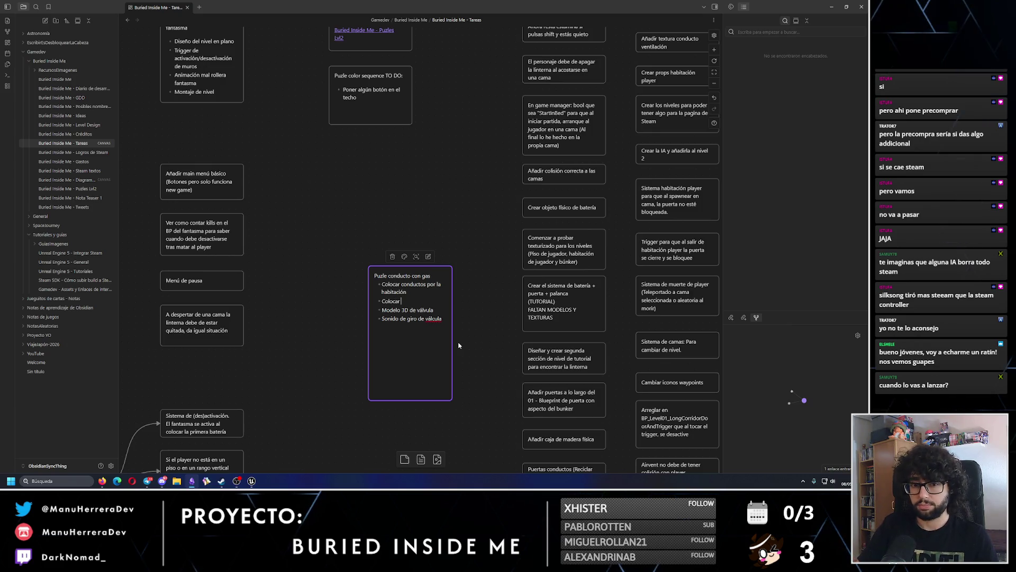
text( tuberías tum)
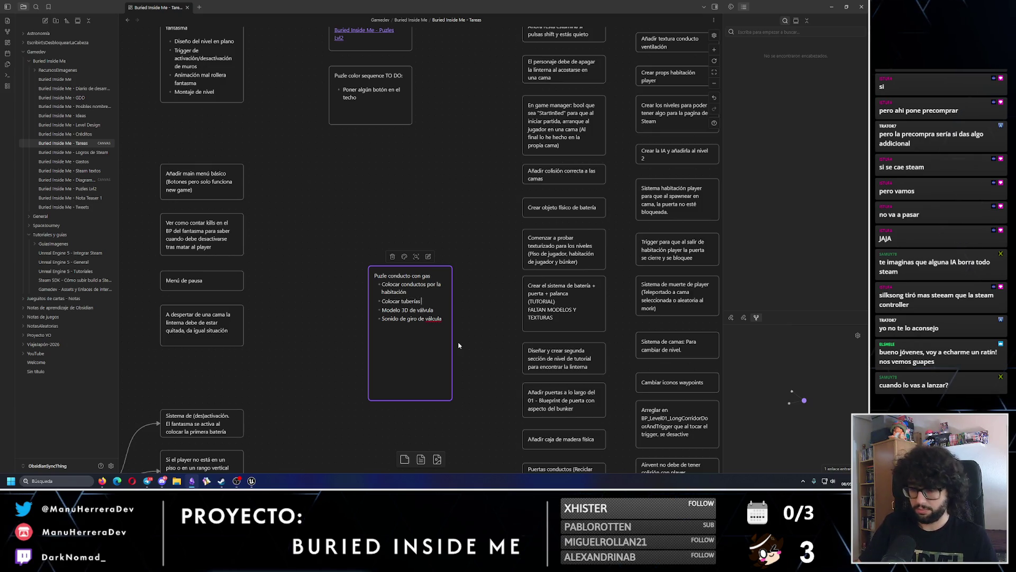
key(BackSpace)
key(BackSpace)
key(BackSpace)
text(du)
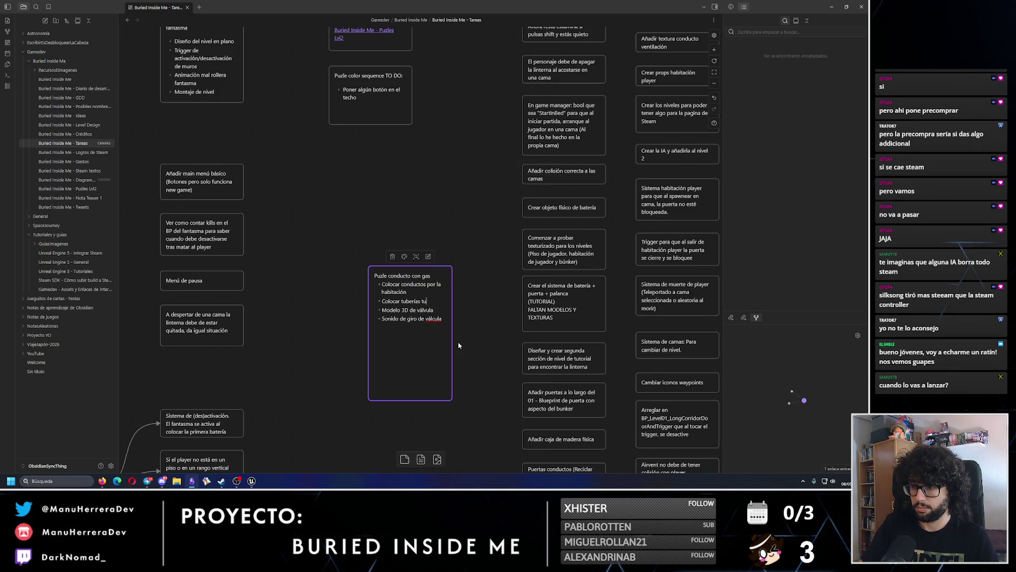
text(mmy)
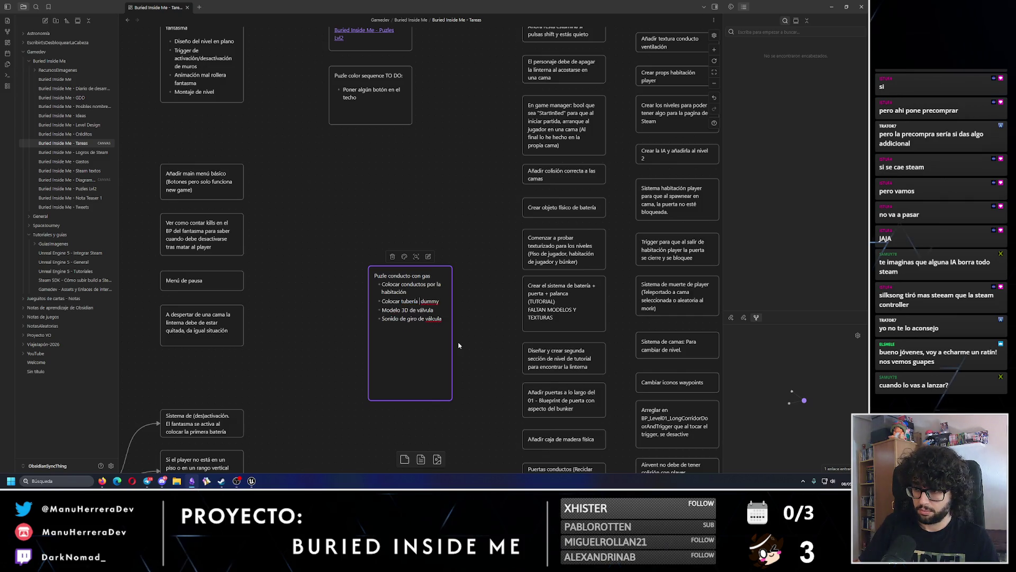
text(s y váu)
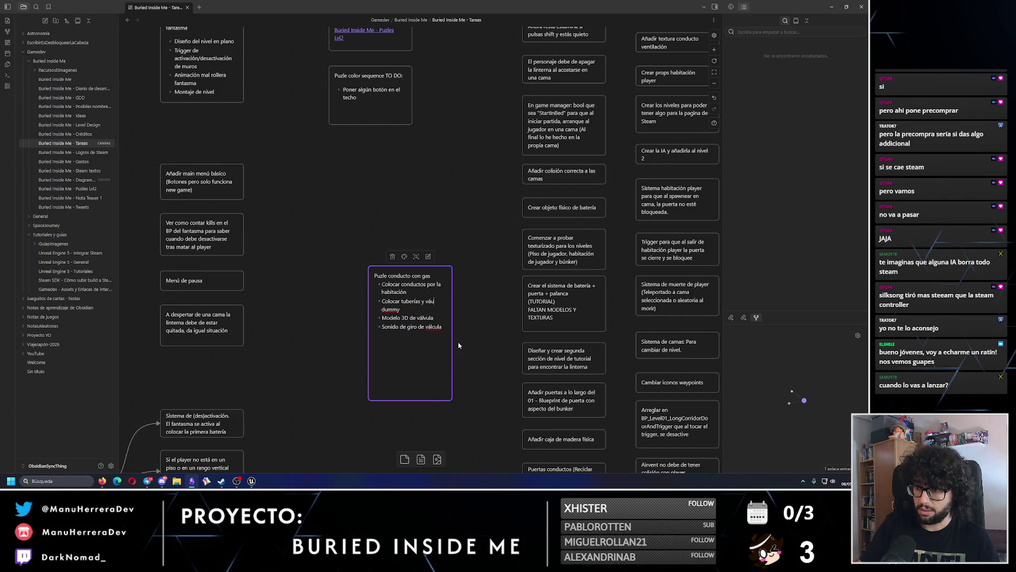
key(BackSpace)
text(ulas)
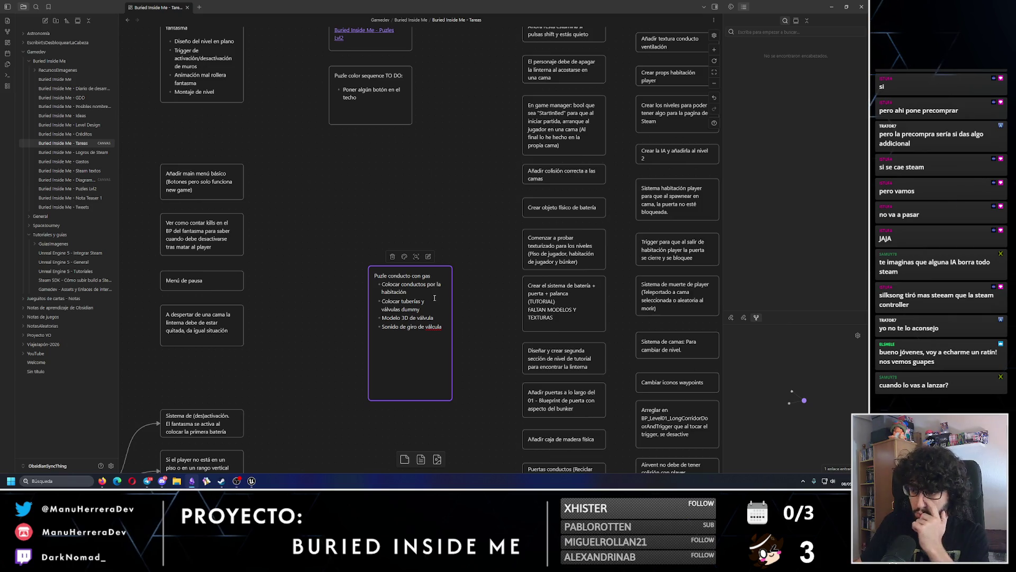
Step: Append '+ válvulas' to the first subtask and add a 'Sonido de gas saliendo del conducto' bullet
click(424, 296)
text(+ )
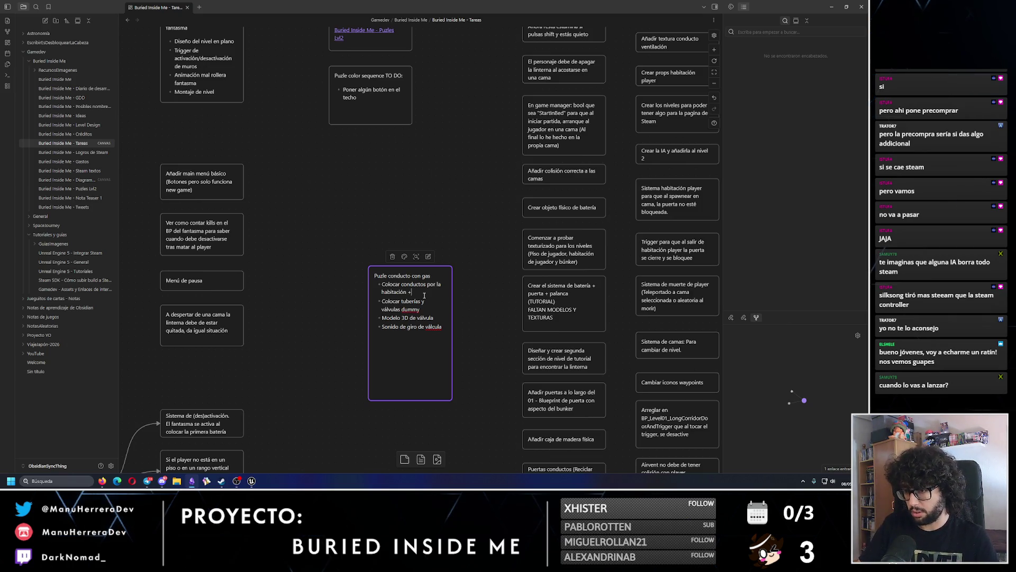
text(valvulas)
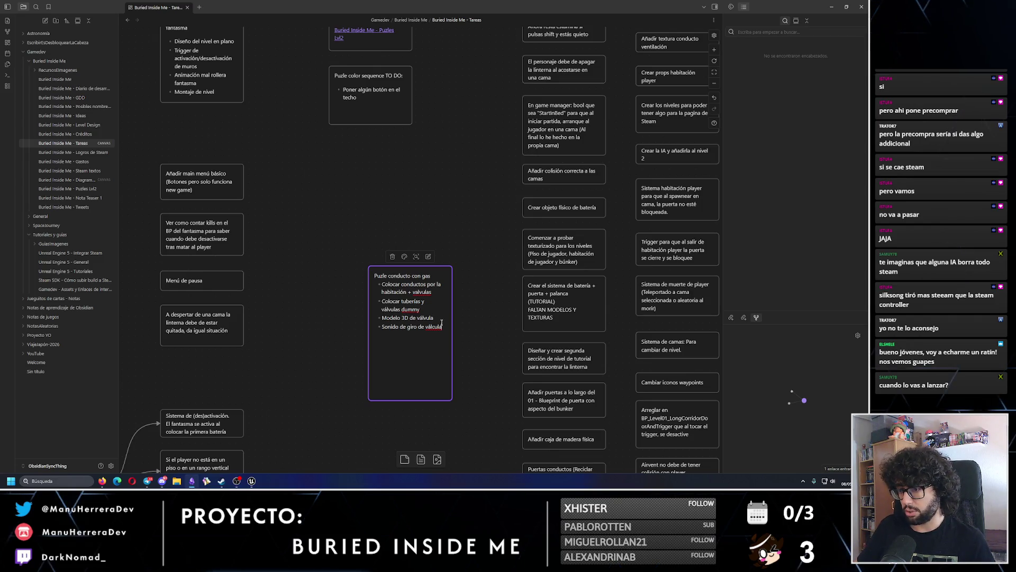
key(Return)
text(Sonido de)
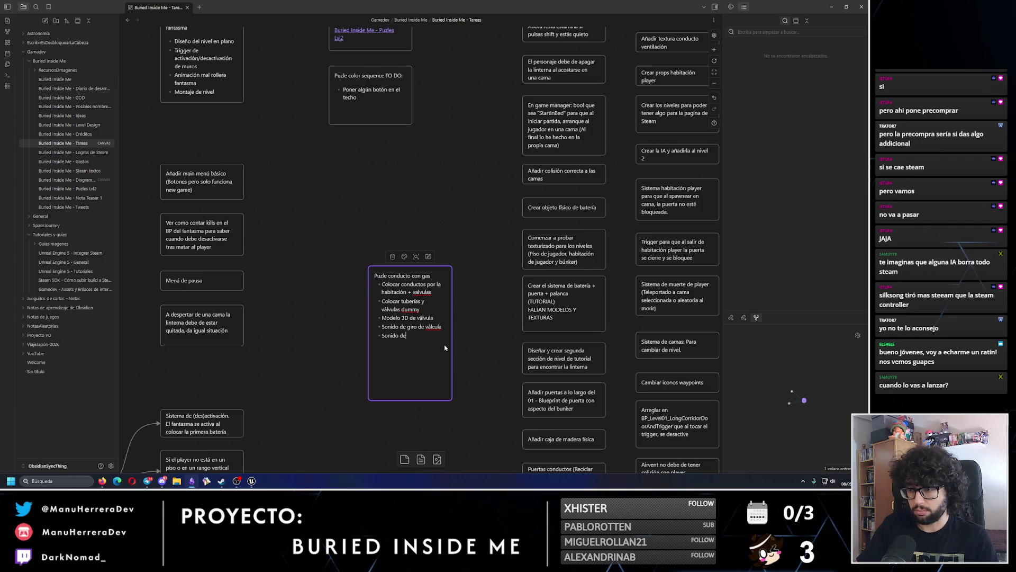
text( gas saliendo de)
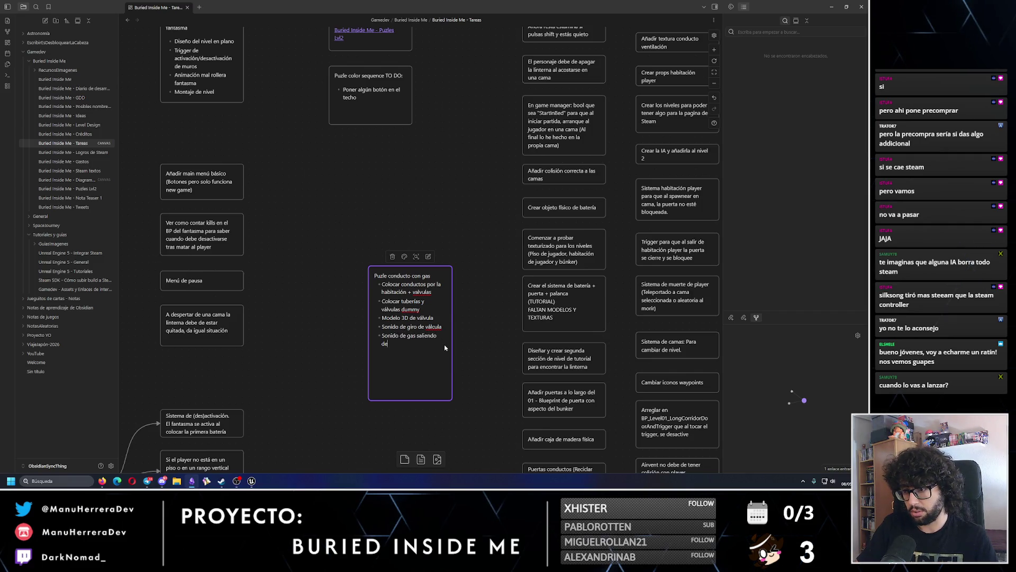
text(l conducto)
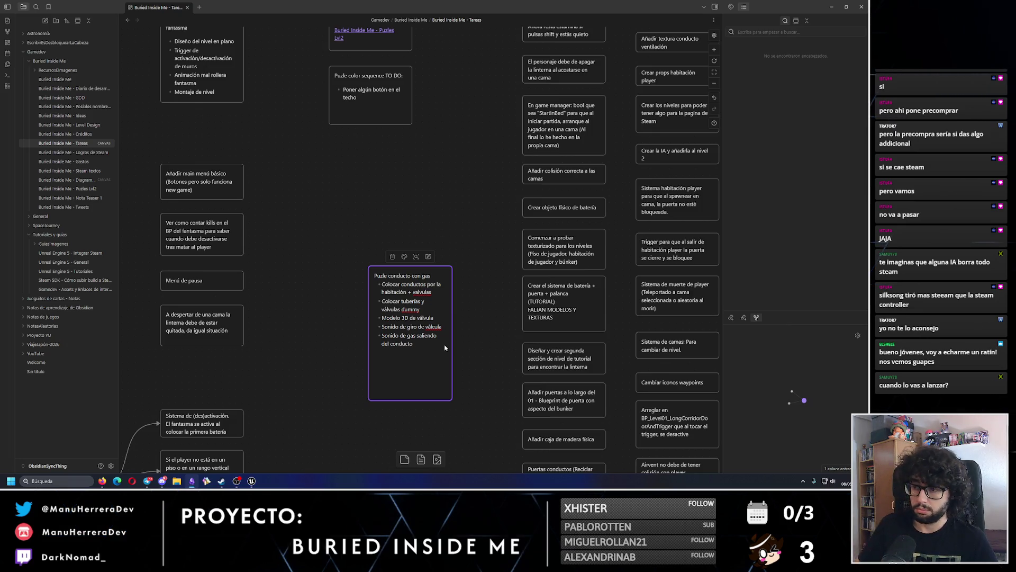
Step: Rename 'conductos' to 'tuberías' in the second subtask and resize the card to fit
click(432, 303)
text(+)
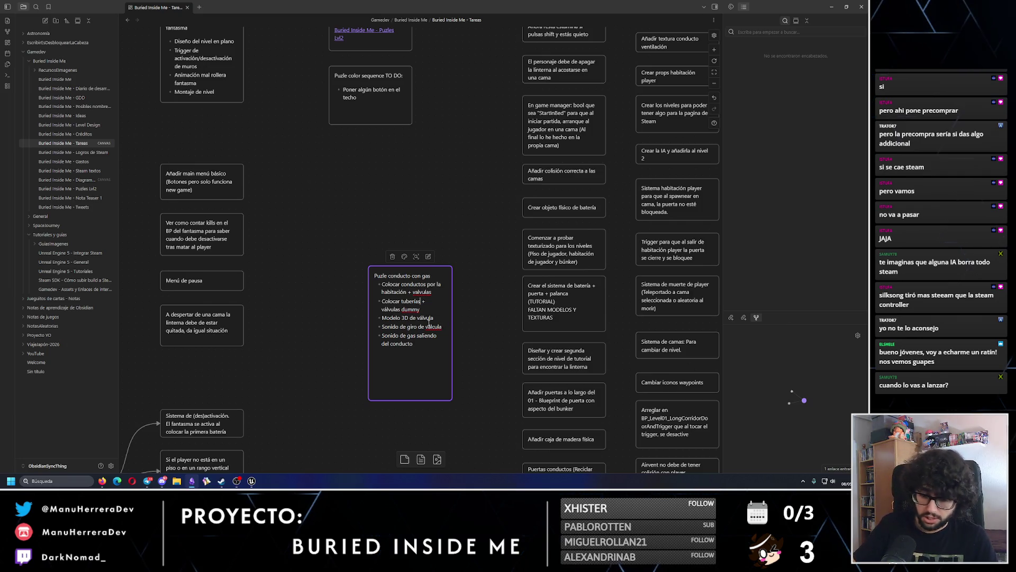
text(my)
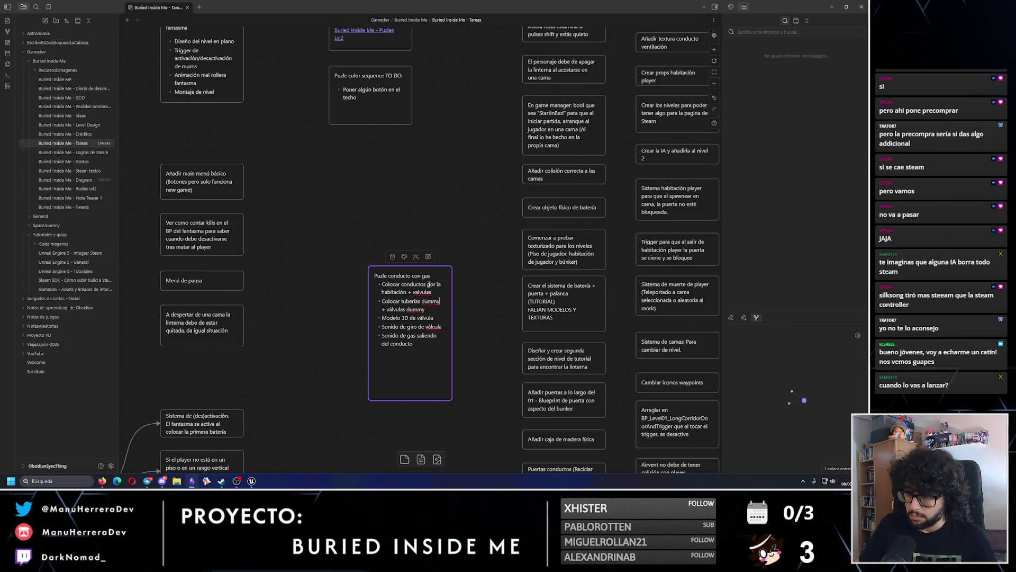
drag(422, 284, 402, 284)
text(tuber)
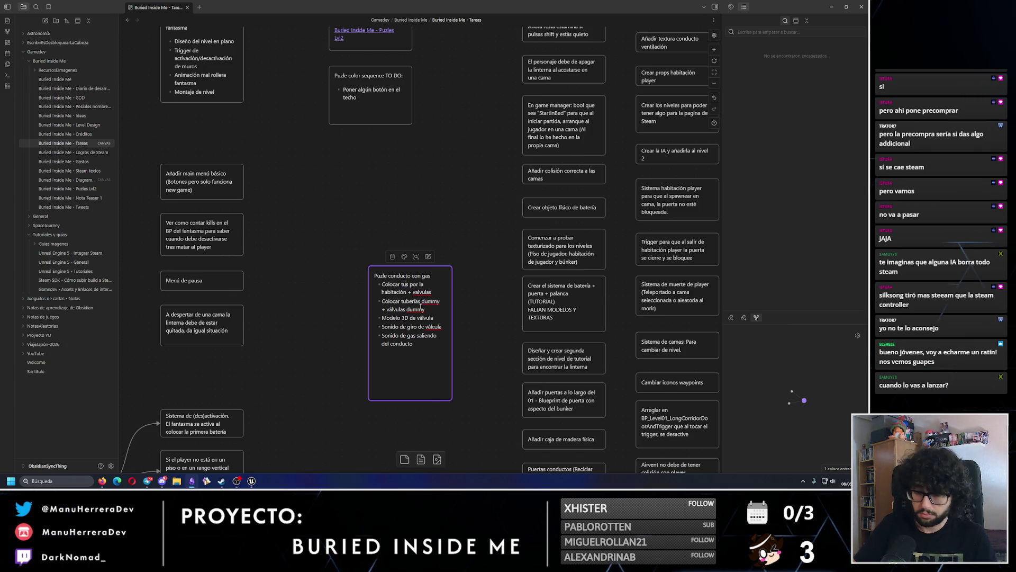
text(ía)
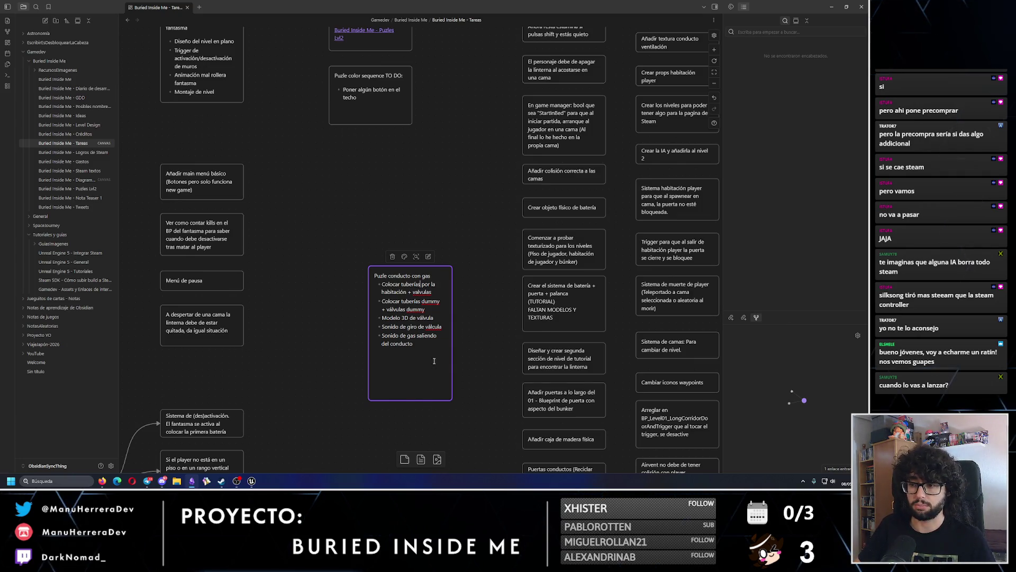
drag(427, 398, 432, 358)
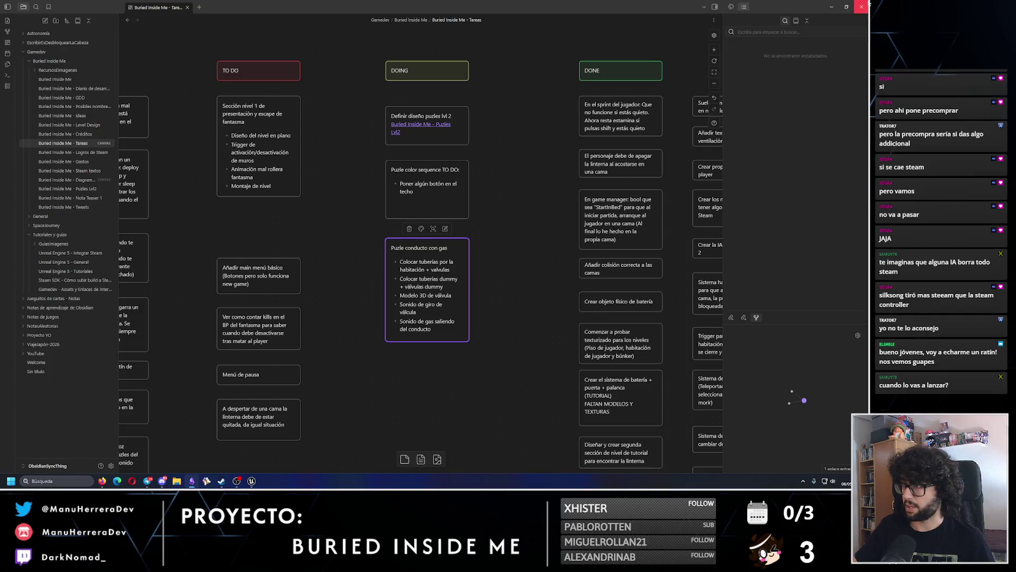
Step: Minimize Obsidian, switch to Unreal Engine, and start a play-test with Alt+P
click(847, 6)
click(774, 29)
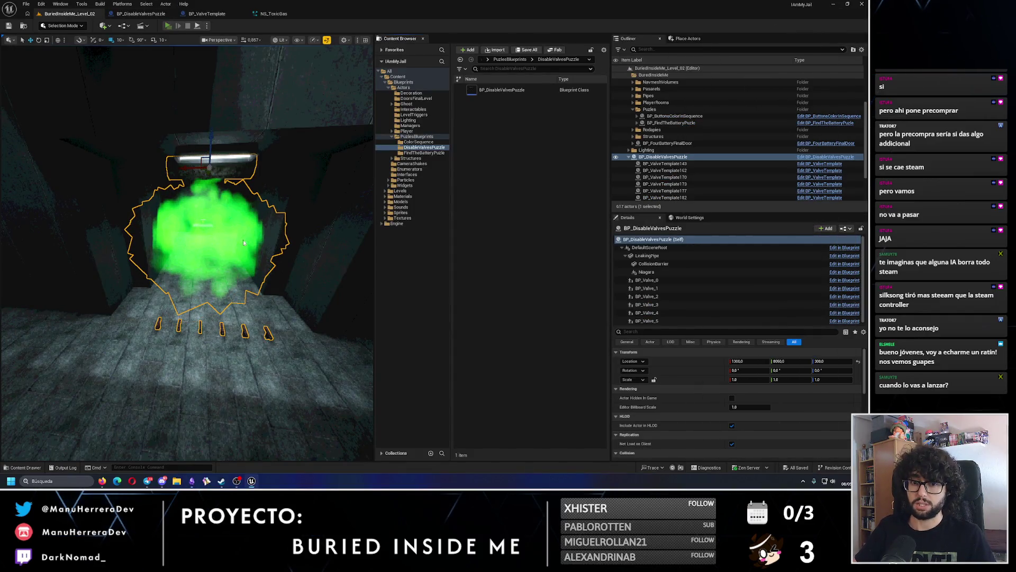
key(alt+p)
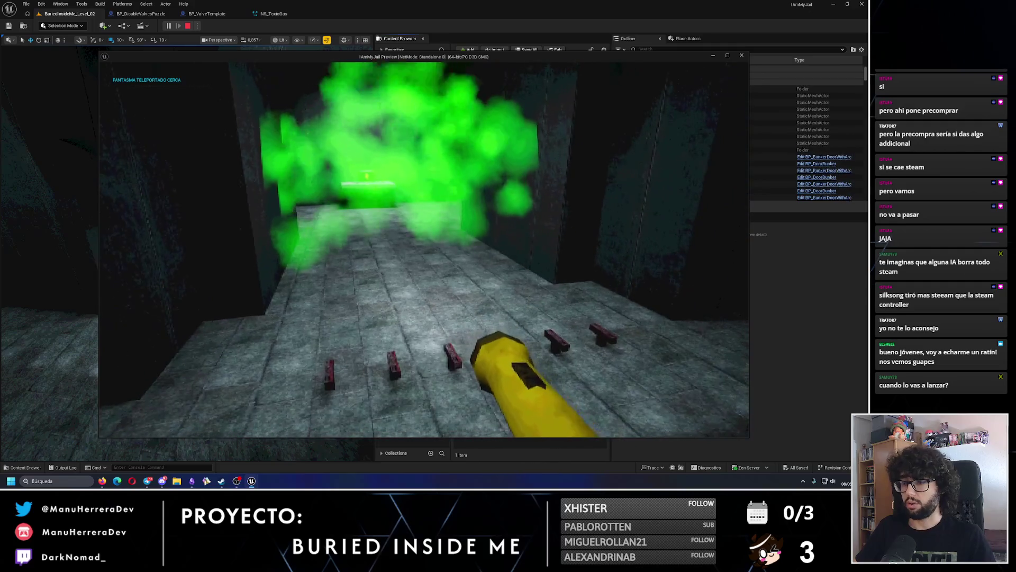
mouse_move(423, 249)
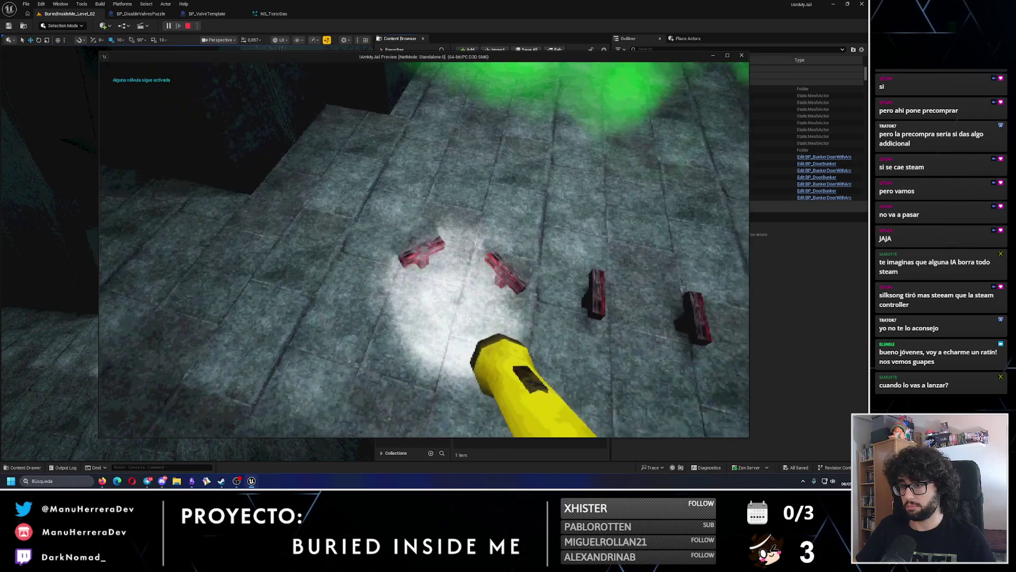
key(w)
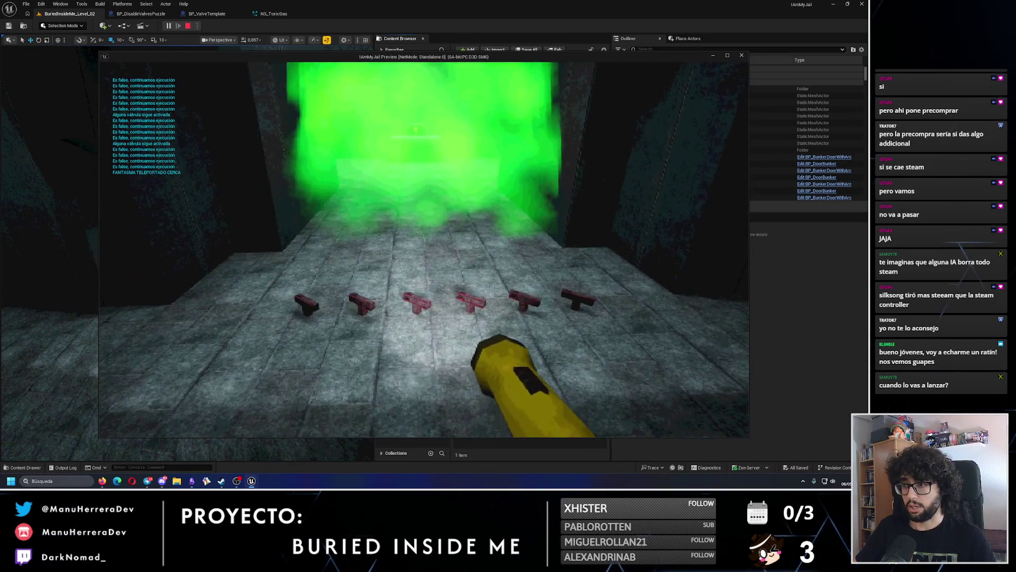
key(w)
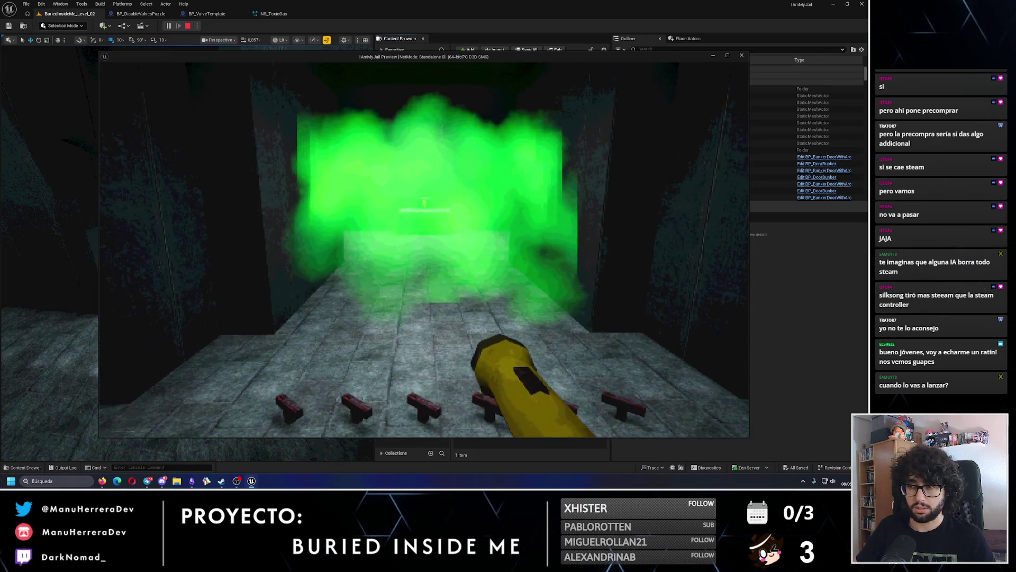
key(w)
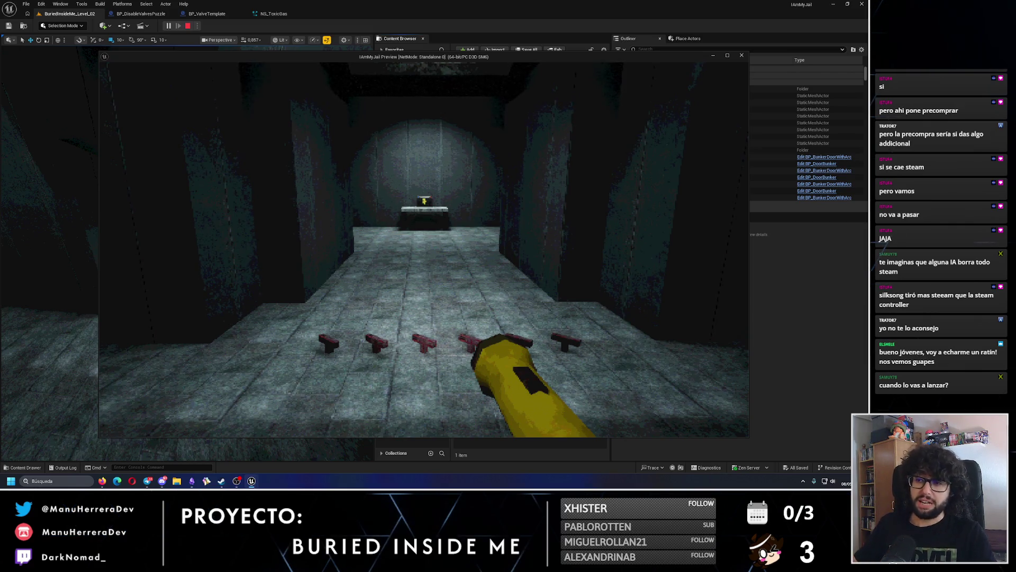
key(w)
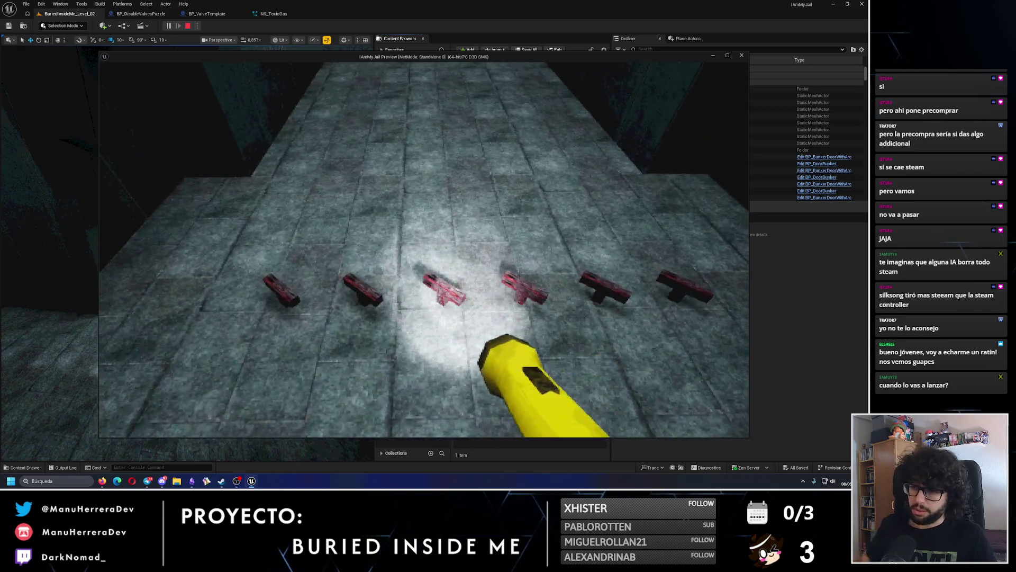
key(Escape)
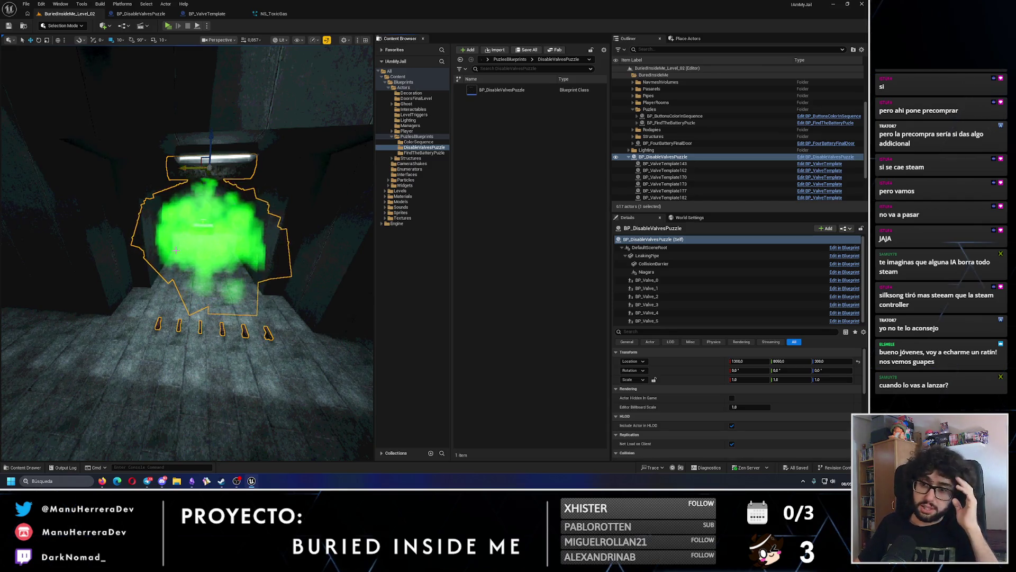
Step: Step from BP_Valve_4 to BP_Valve_5 in the valves puzzle components and view the gas effect
drag(176, 250, 223, 296)
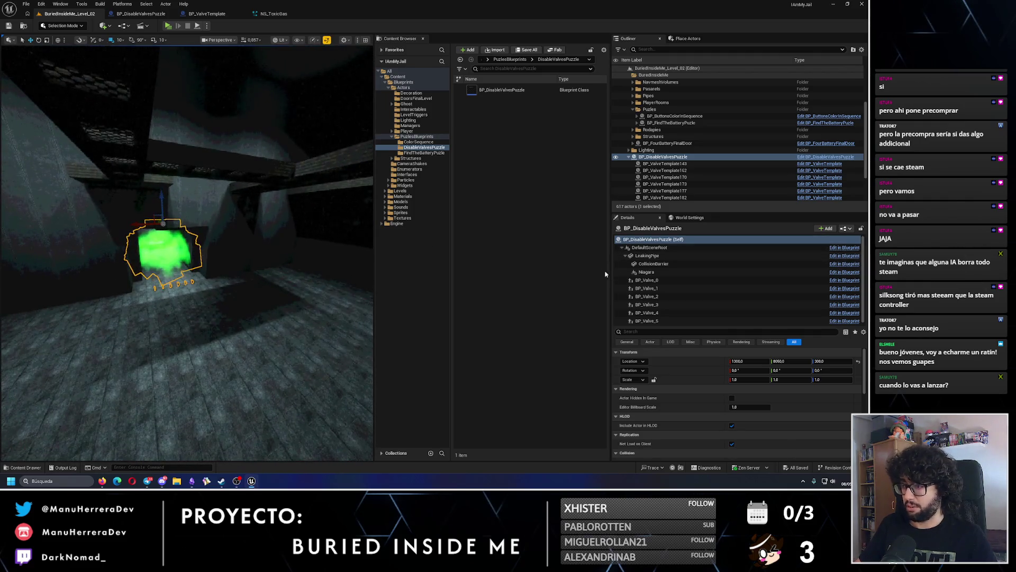
click(619, 280)
key(Down)
key(Down)
key(Down)
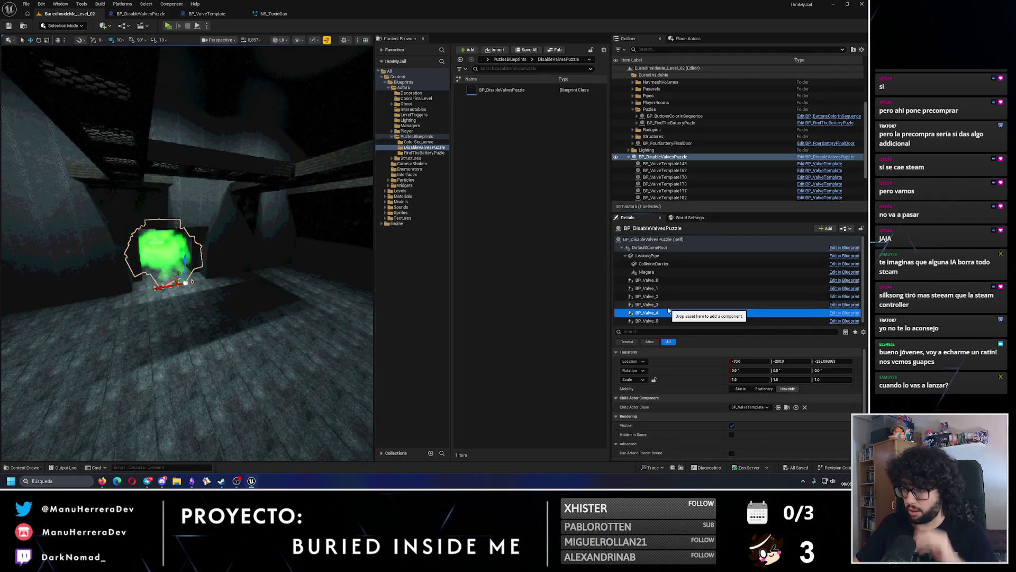
key(Down)
mouse_move(291, 238)
mouse_down()
mouse_move(294, 270)
mouse_move(266, 240)
mouse_up()
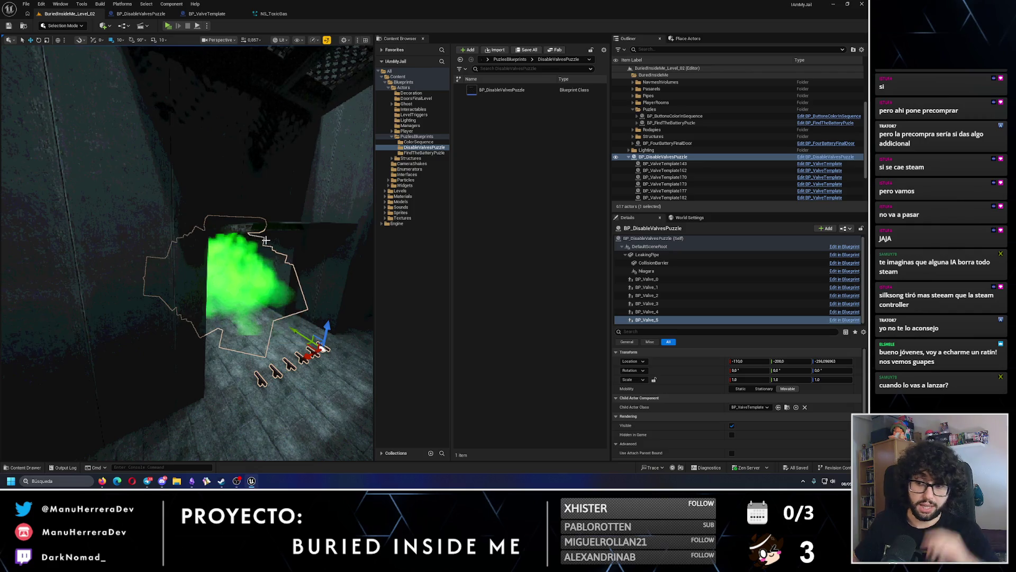
click(846, 483)
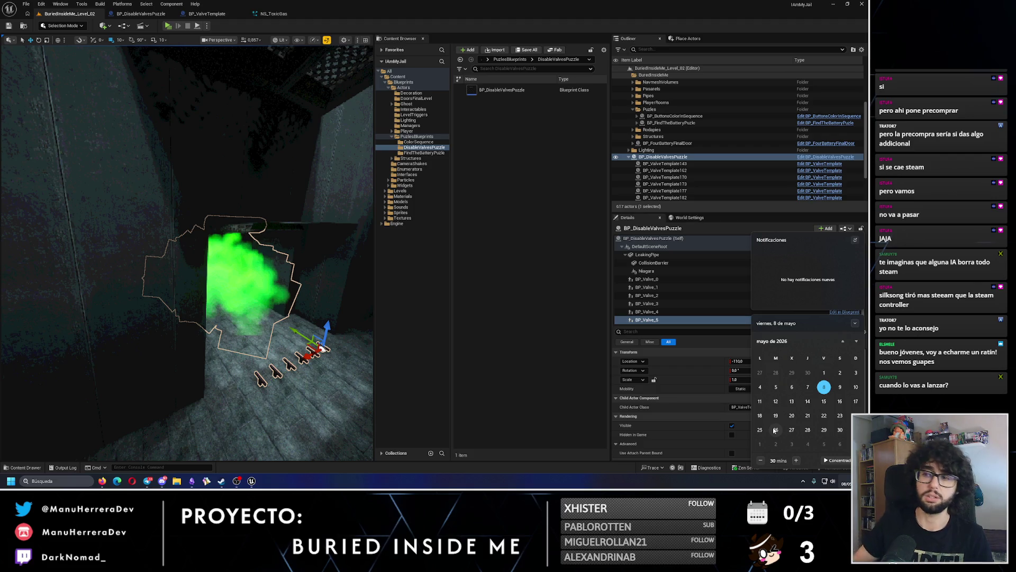
click(376, 286)
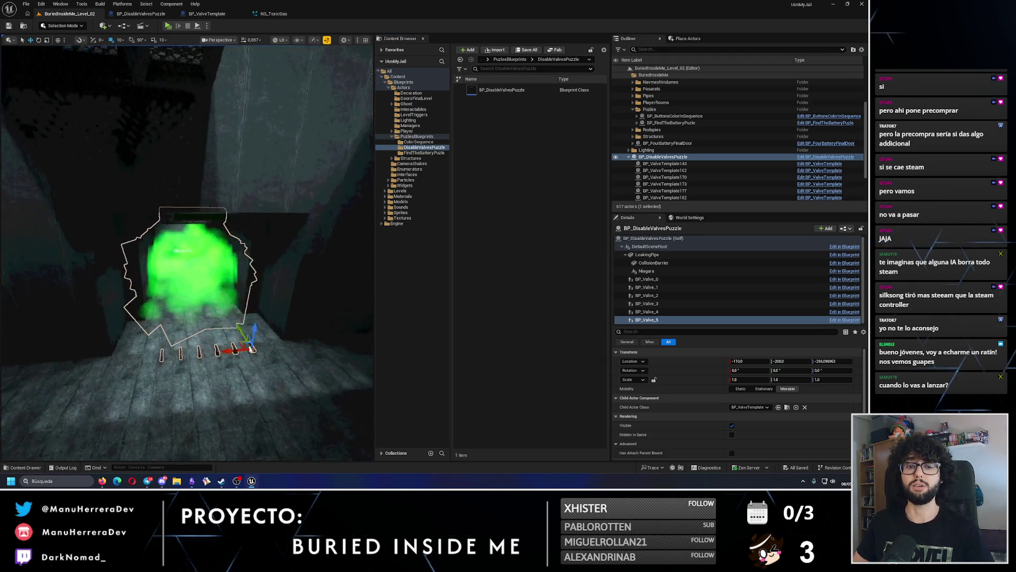
Step: Switch the viewport to Unlit mode with Alt+3 and fly back to the gas valve puzzle
key(alt+3)
mouse_move(227, 270)
mouse_down()
mouse_move(219, 230)
mouse_move(228, 270)
mouse_up()
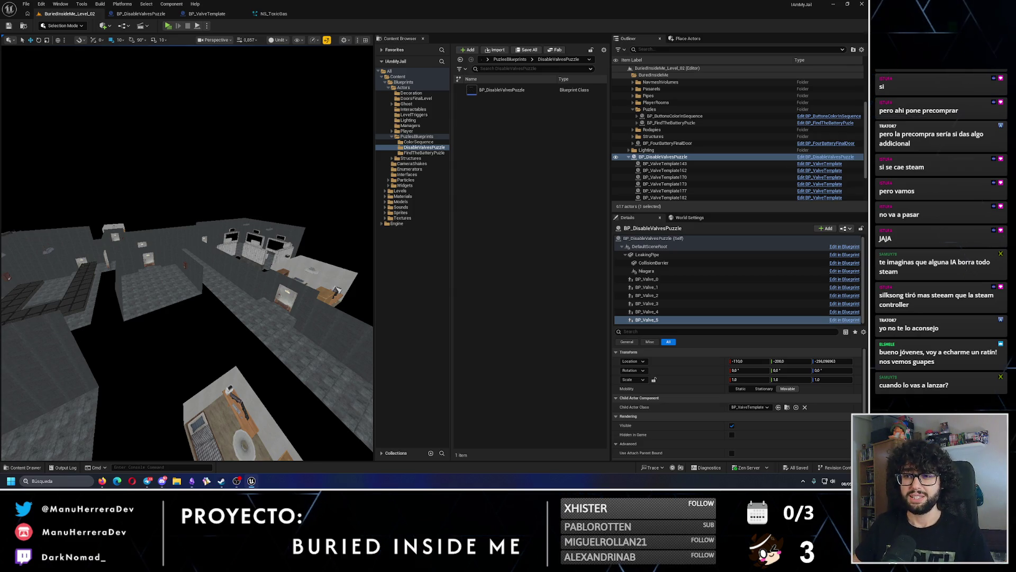
drag(212, 264, 264, 179)
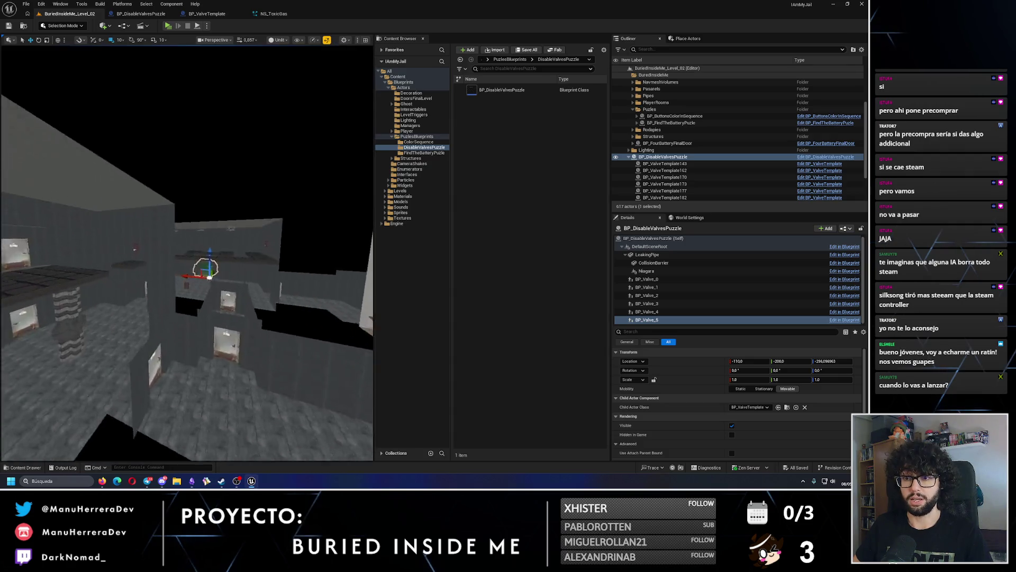
drag(199, 249, 202, 245)
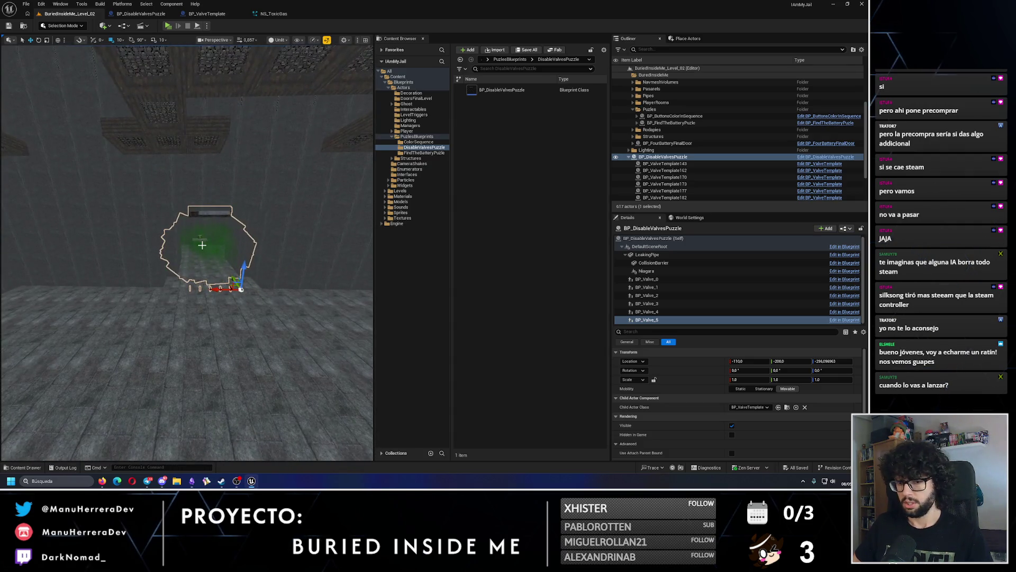